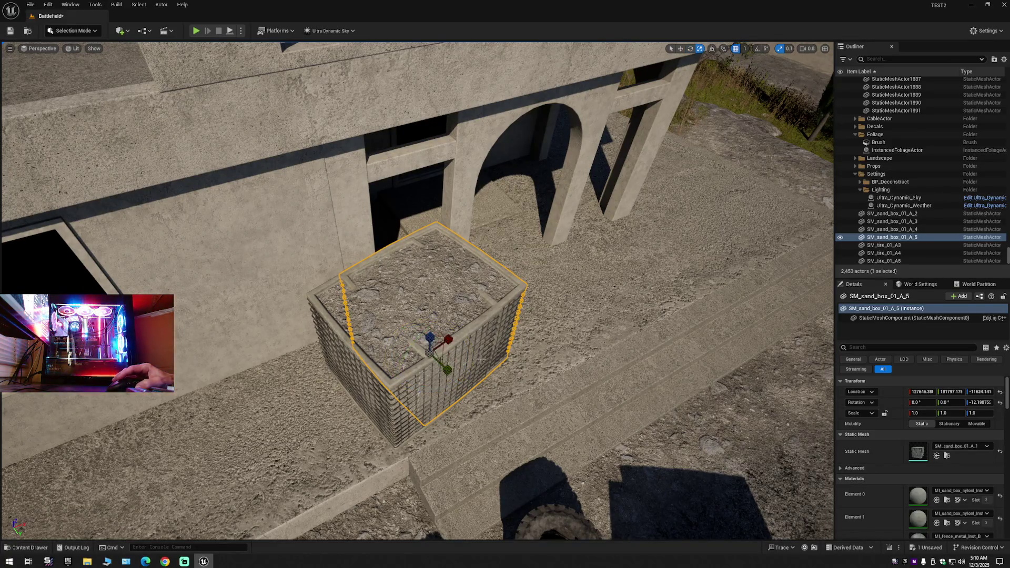
Slide sand box SM_sand_box_01_A_5 along the ledge against the building wall and open the editor modes list.
key("w")
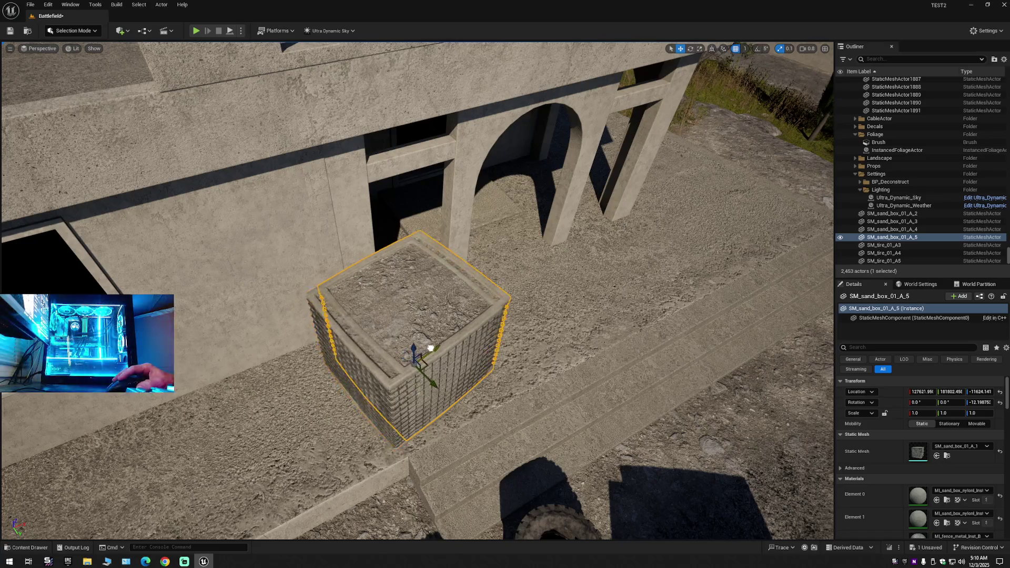
scroll(421, 353, "down", 5)
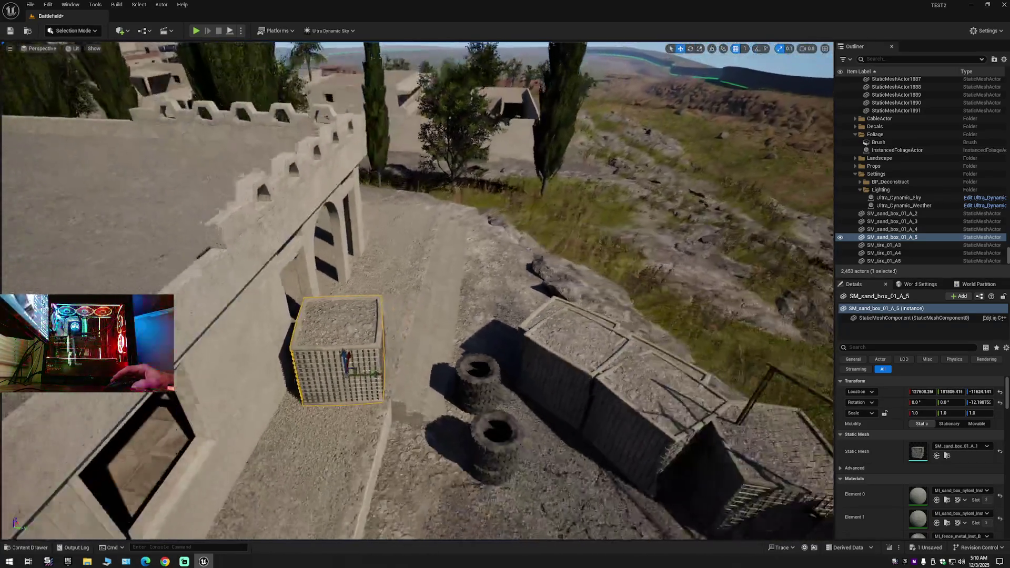
mouse_move(459, 351)
left_mouse_down()
mouse_move(459, 324)
mouse_move(459, 351)
left_mouse_up()
left_click(95, 31)
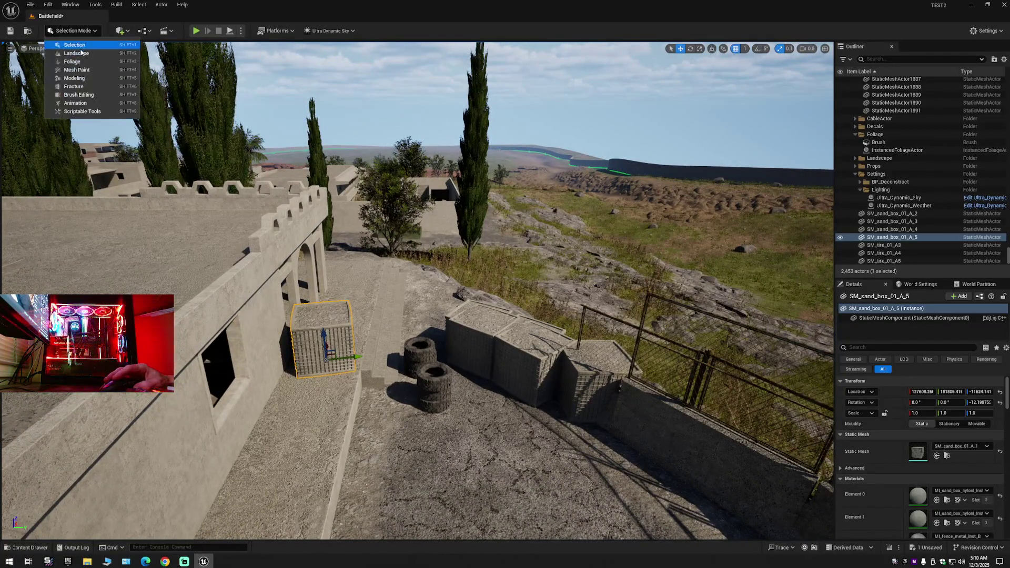
Enter Foliage mode, filter types for 'sand', activate the first sand box type and shrink the brush.
left_click(68, 62)
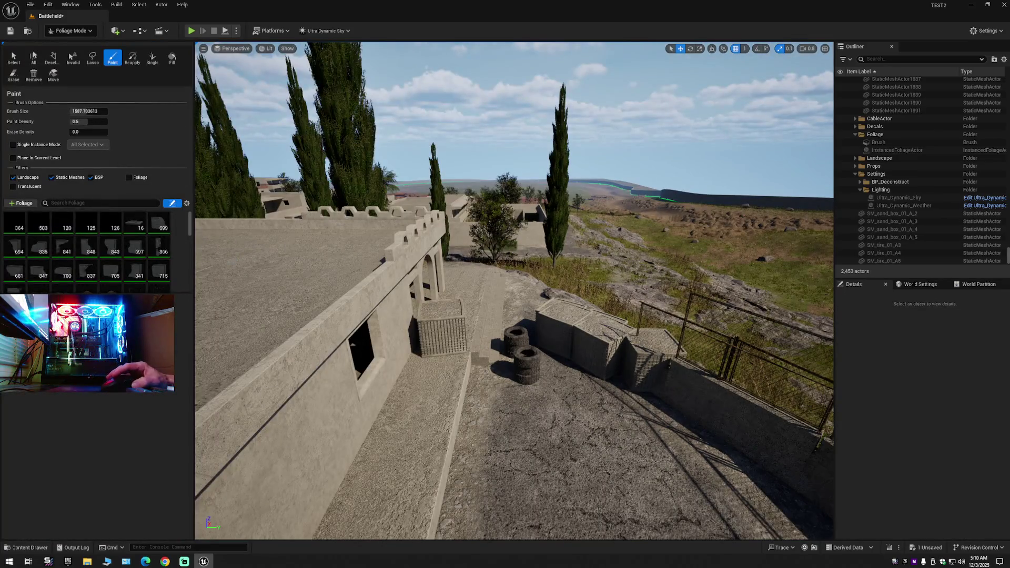
left_click(71, 202)
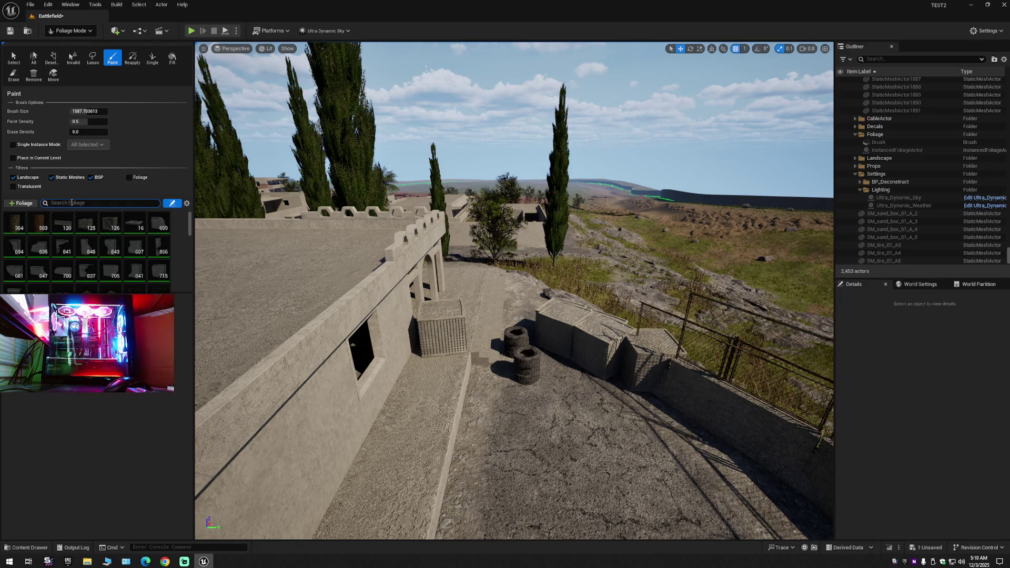
type("sand")
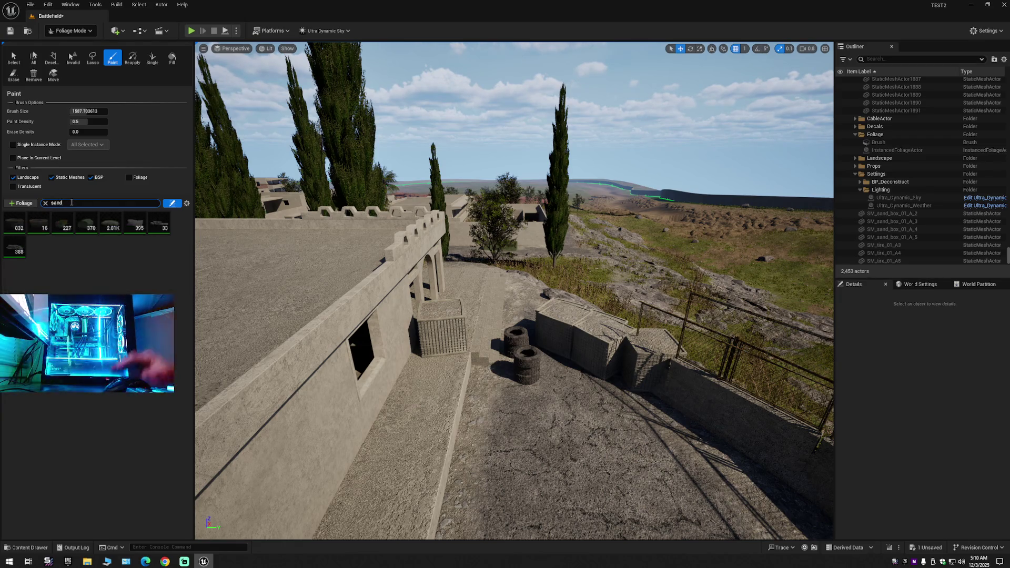
left_click(10, 220)
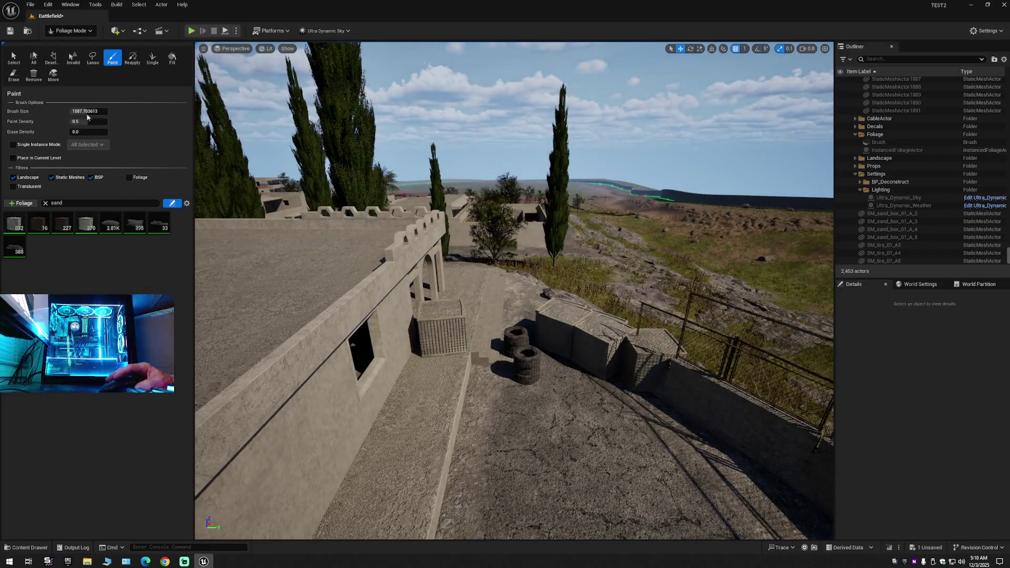
left_click_drag(87, 112, 62, 113)
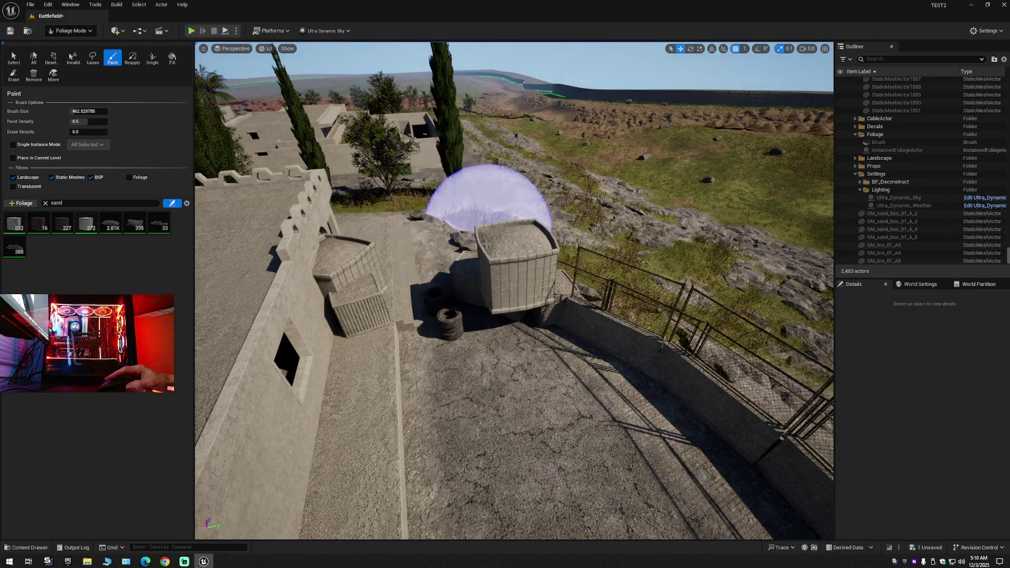
Undo the test sand box foliage painting and switch the foliage brush to Erase.
scroll(482, 234, "up", 5)
scroll(497, 277, "down", 4)
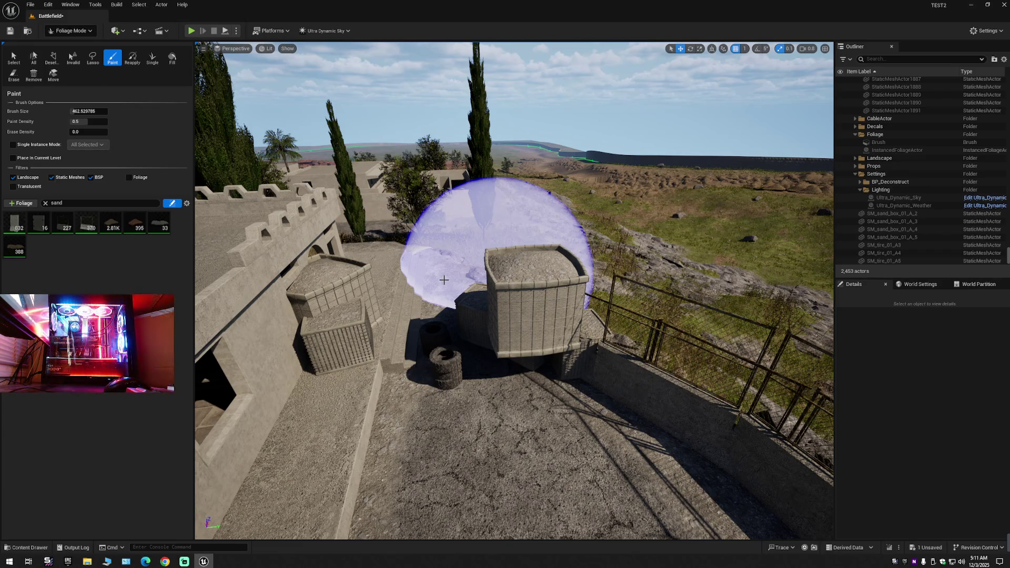
key("ctrl+z")
key("ctrl+z")
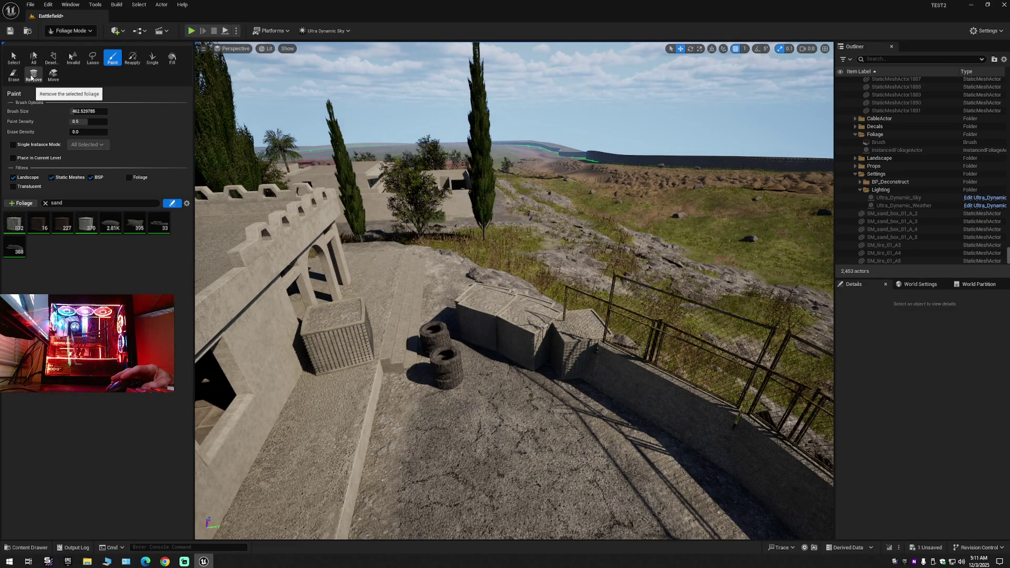
left_click(14, 74)
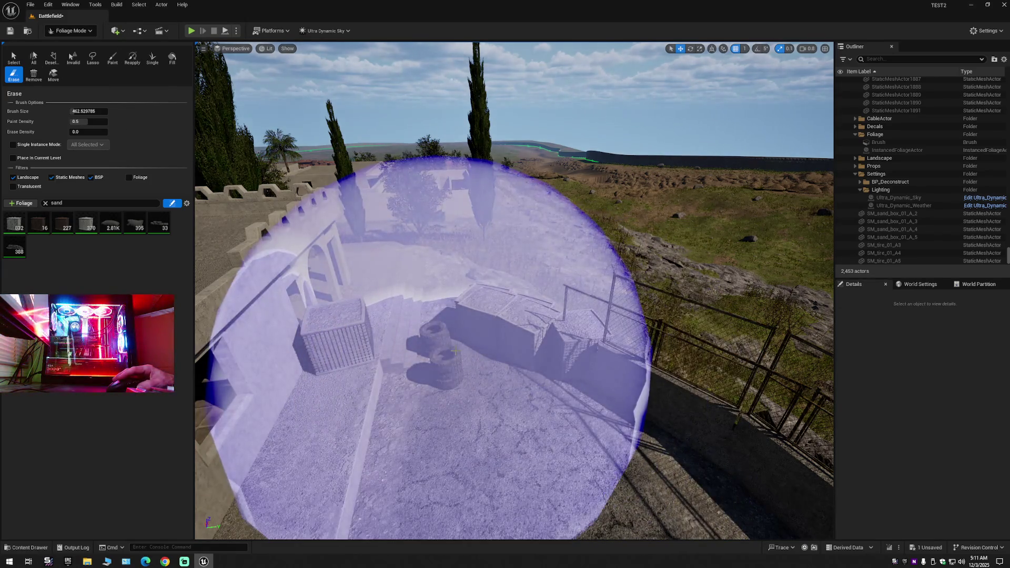
Erase overlapping sand box instances by the tires, leaving three boxes in a row.
mouse_move(454, 352)
left_mouse_down()
mouse_move(453, 410)
mouse_move(294, 402)
mouse_move(459, 352)
left_mouse_up()
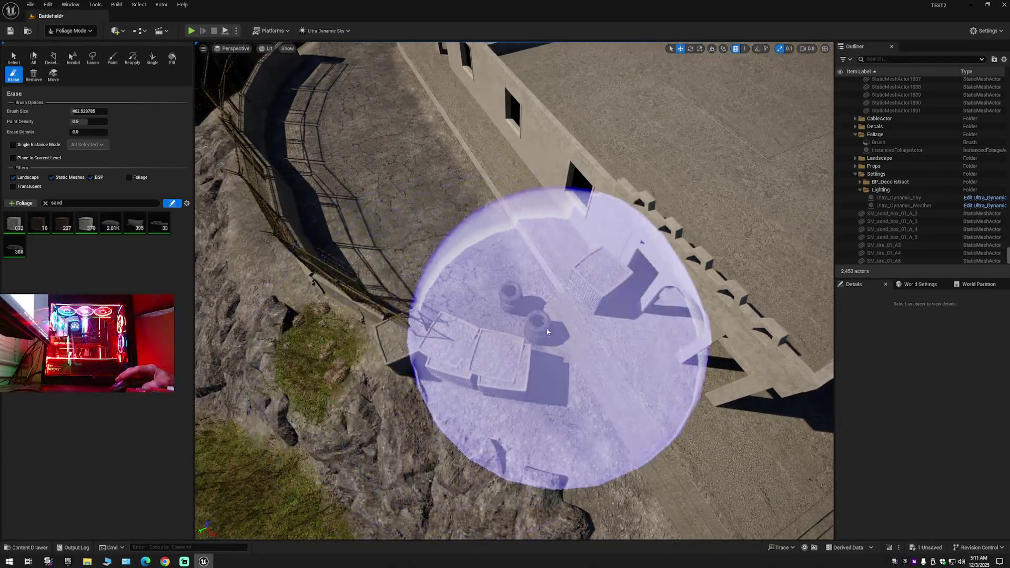
left_click(517, 327)
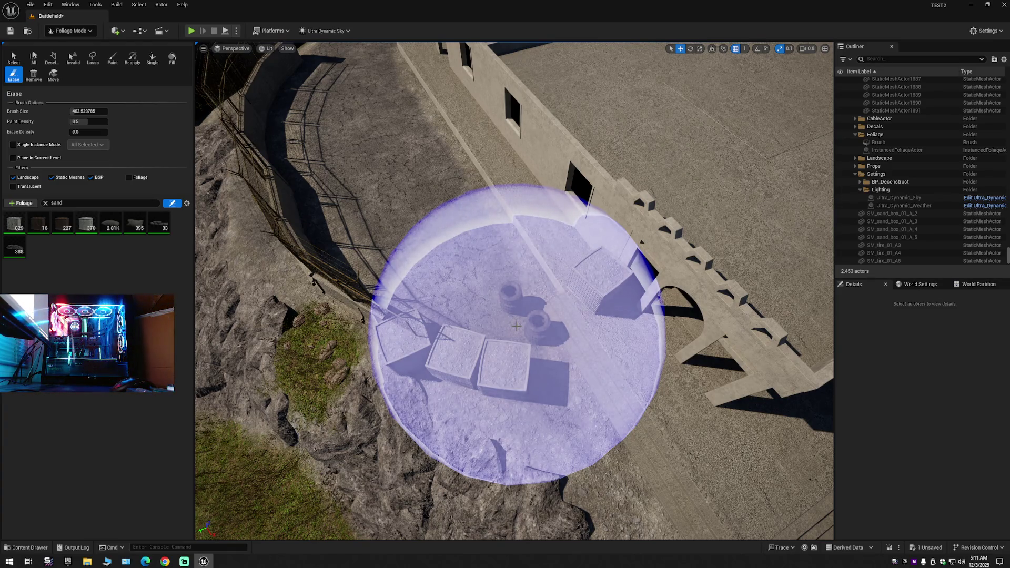
mouse_move(516, 325)
left_mouse_down()
mouse_move(504, 341)
mouse_move(499, 263)
mouse_move(420, 262)
left_mouse_up()
left_click_drag(506, 300, 507, 300)
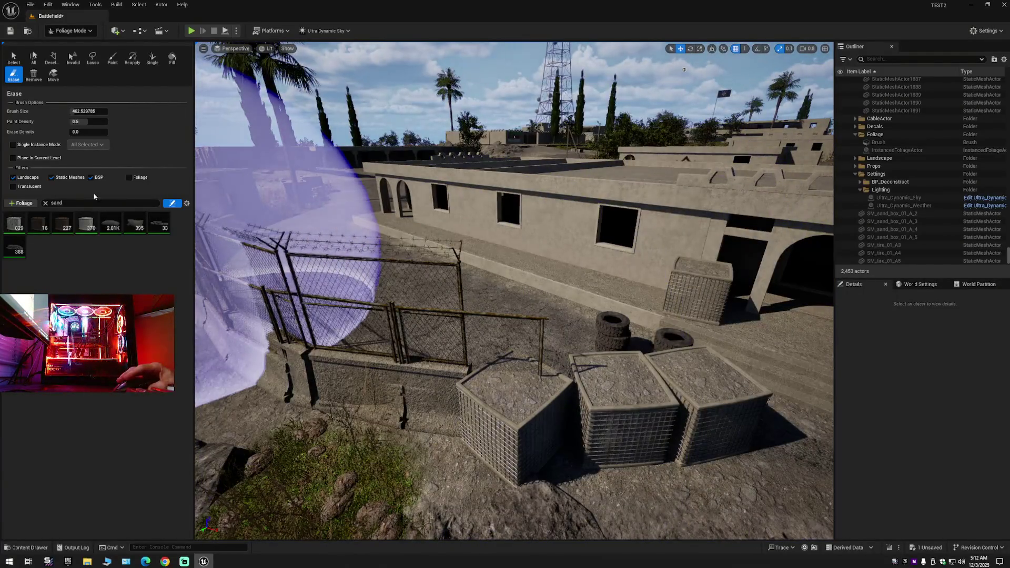
Filter foliage for 'fen' and erase fence instances around the curved wall below the building.
left_click(45, 203)
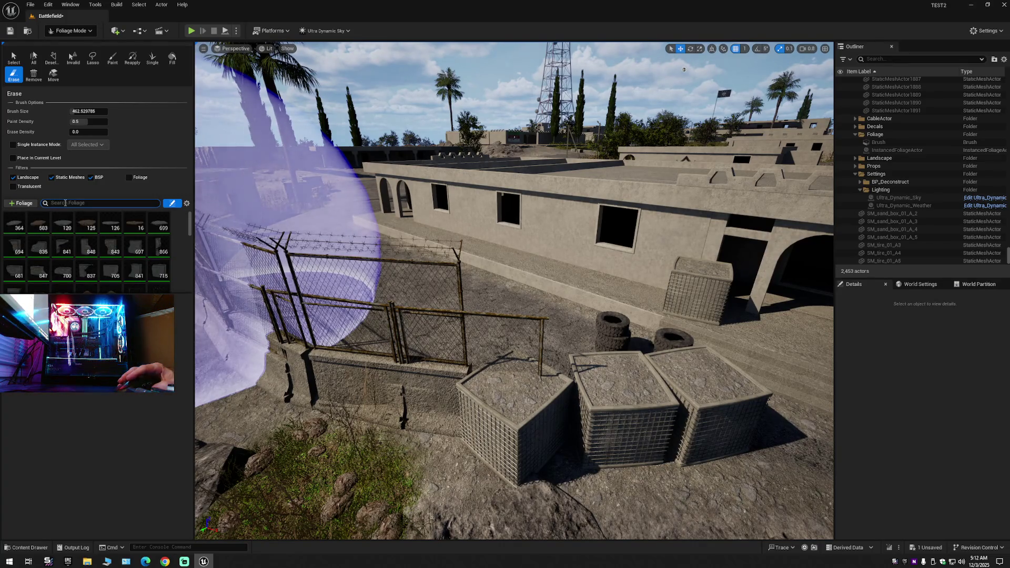
type("fen")
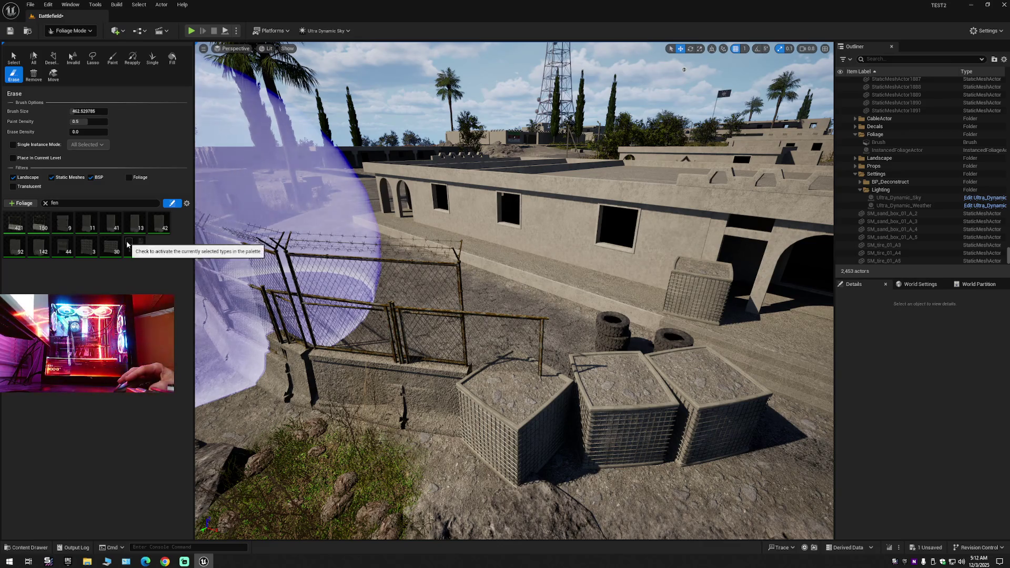
mouse_move(274, 247)
left_mouse_down()
mouse_move(284, 342)
mouse_move(300, 247)
mouse_move(420, 293)
left_mouse_up()
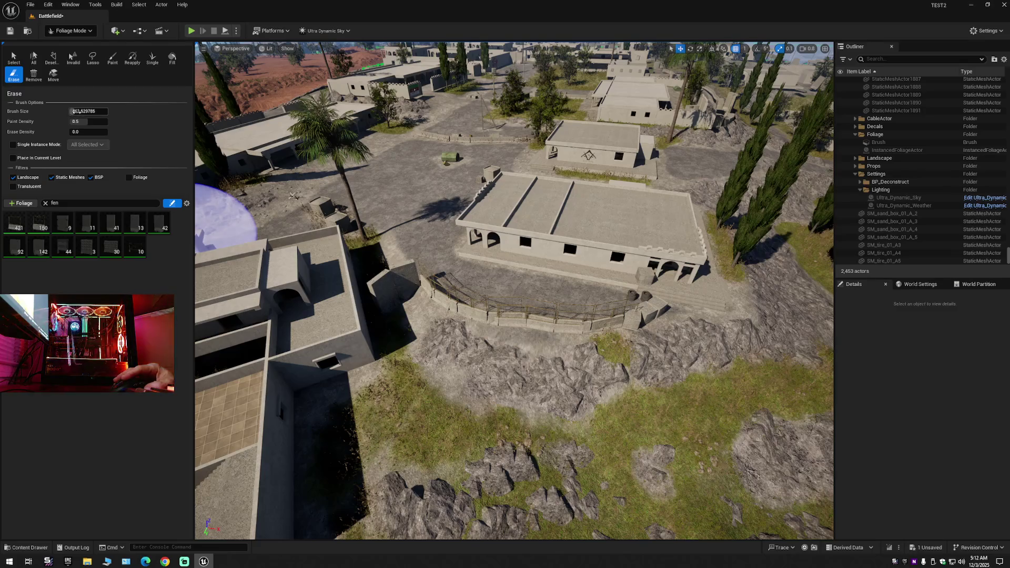
scroll(196, 210, "up", 5)
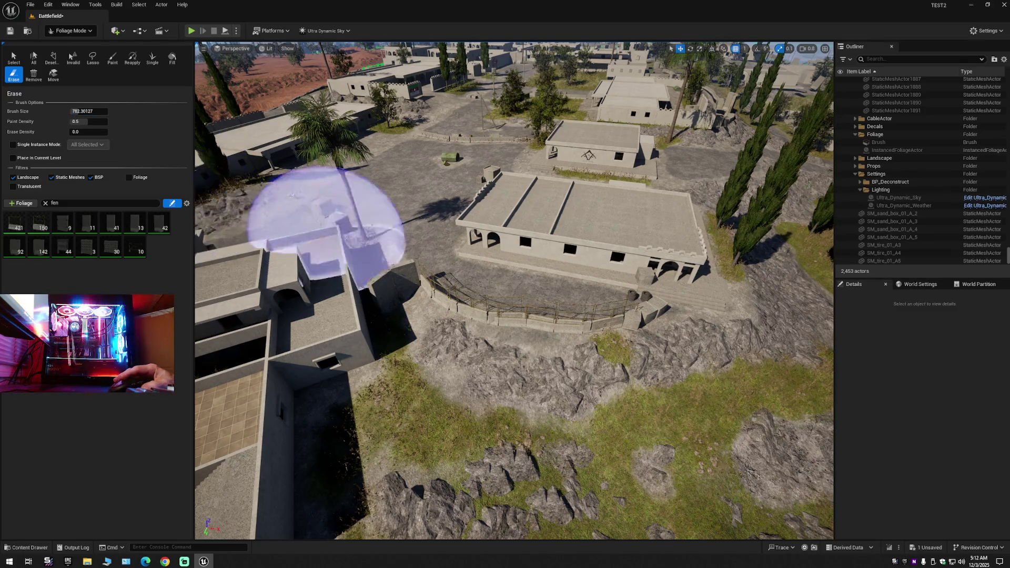
scroll(200, 142, "up", 6)
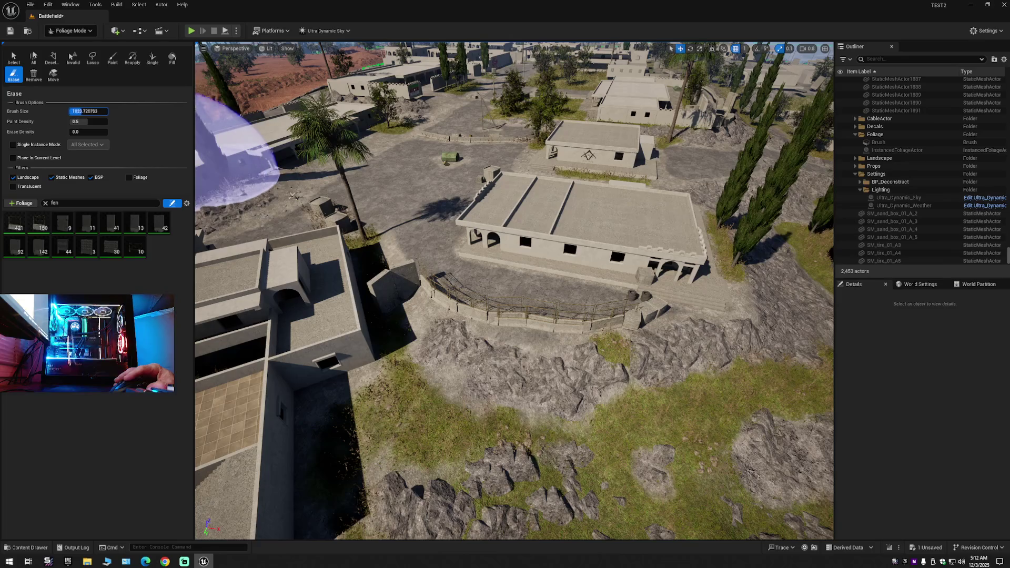
key("w")
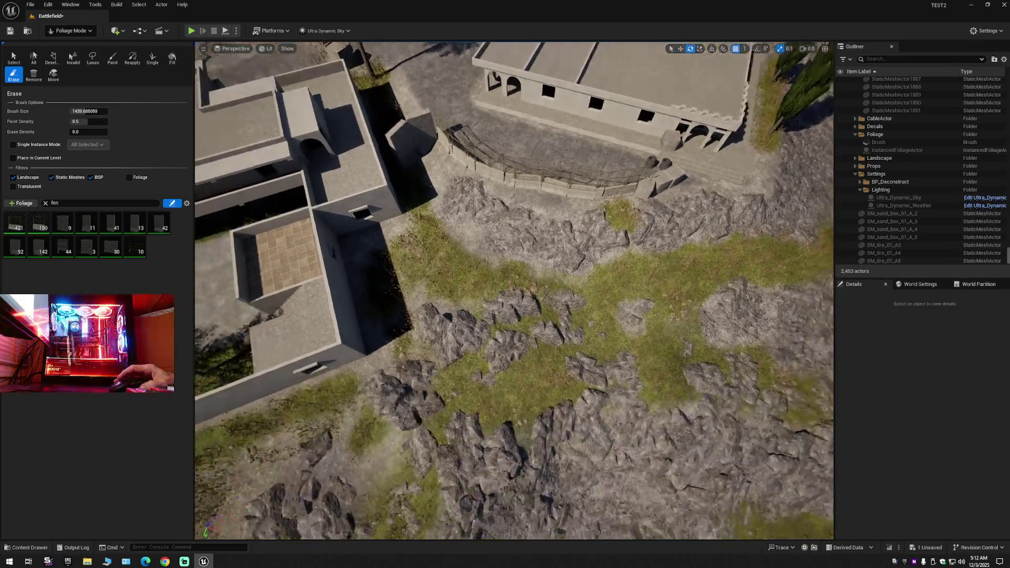
key("s")
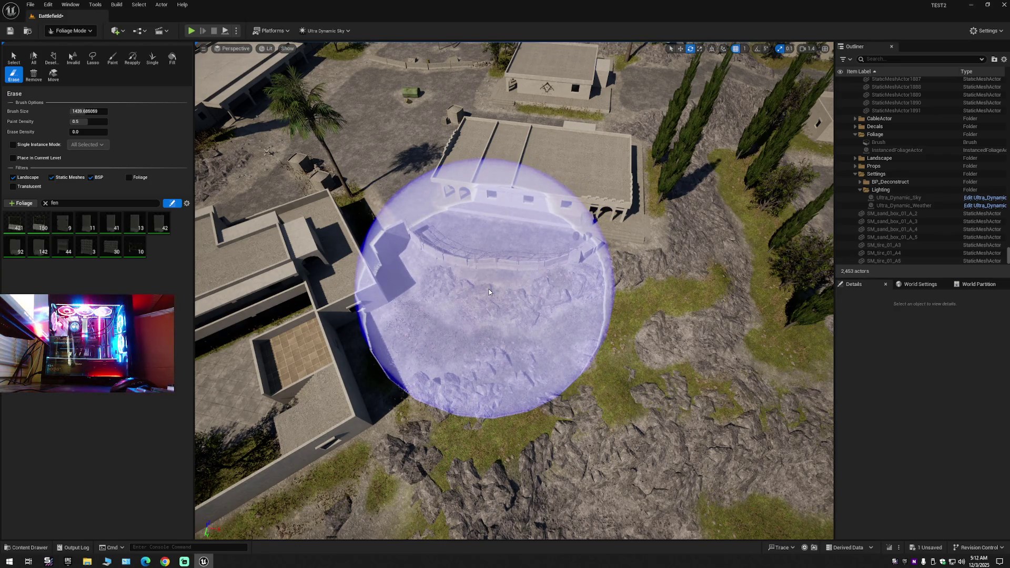
left_click_drag(489, 292, 487, 288)
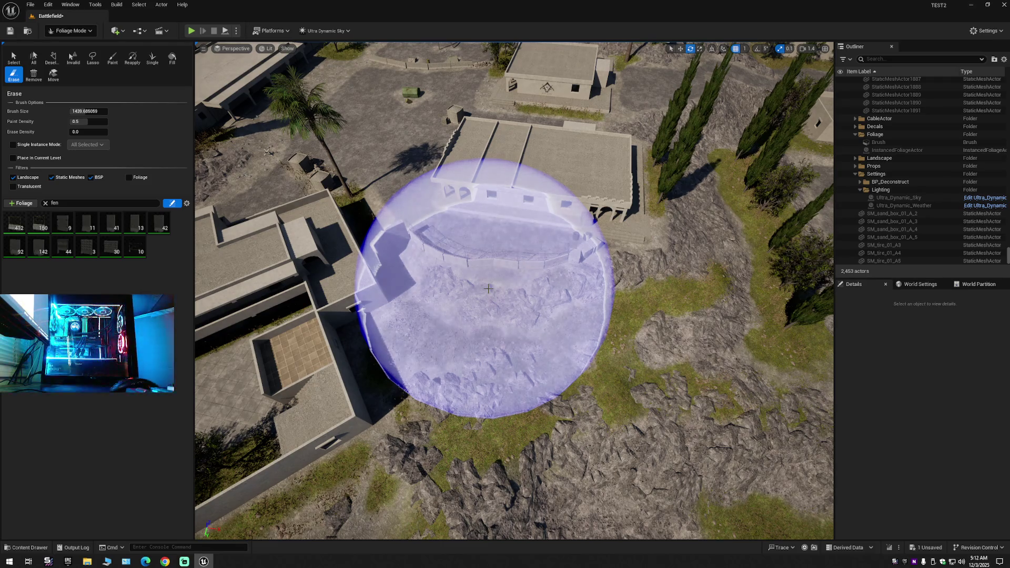
Return to Selection Mode, fly down to the sand boxes by the fence and select the front one.
left_click(69, 33)
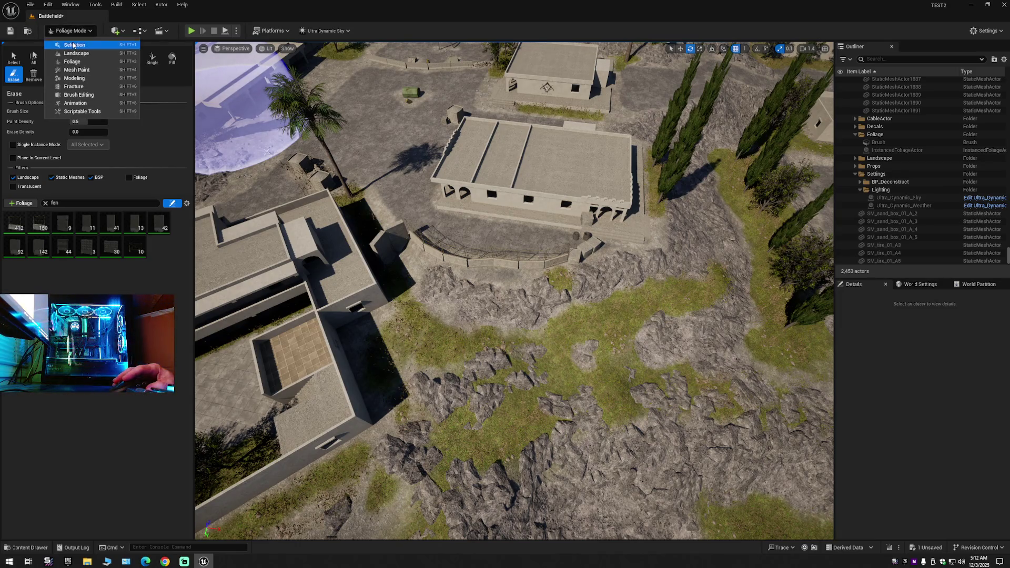
left_click(74, 42)
key("w")
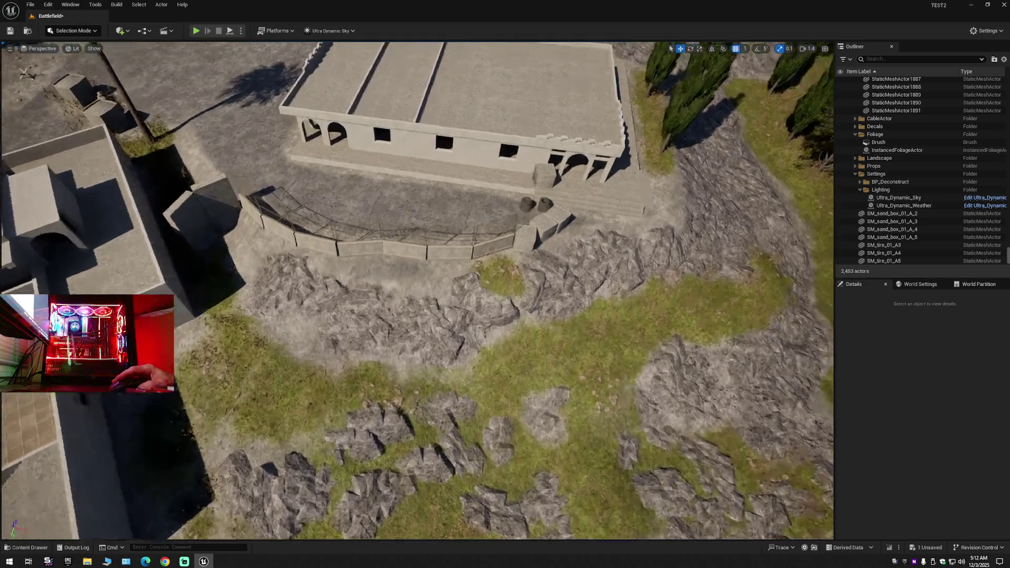
key("w")
scroll(417, 290, "down", 2)
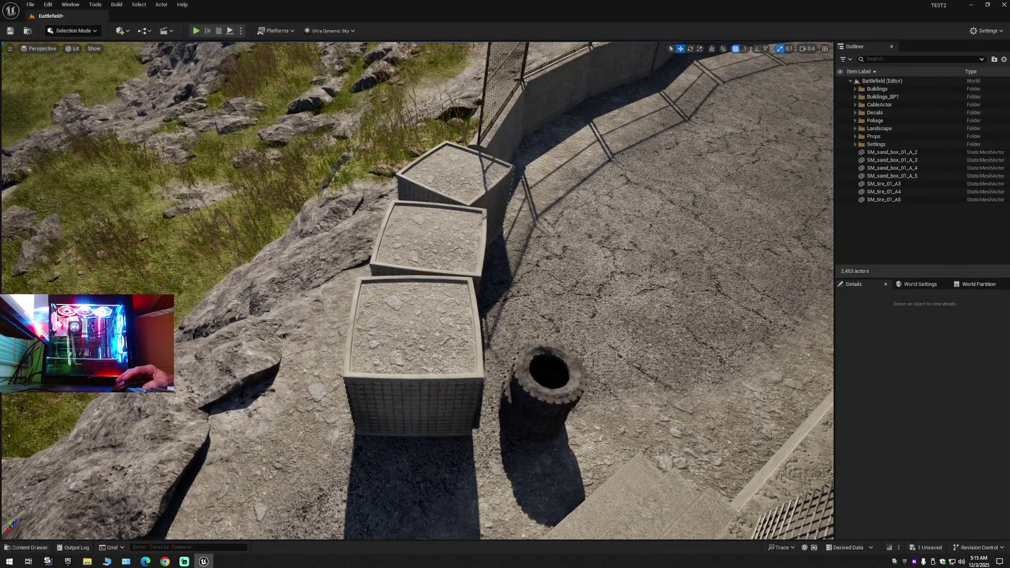
left_click(424, 388)
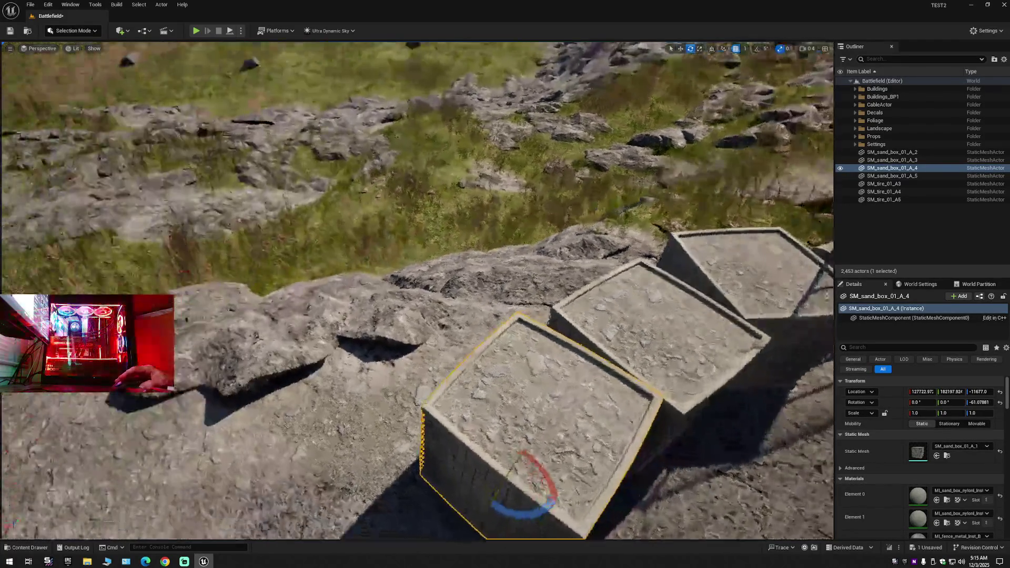
Nudge the left sand box SM_sand_box_01_A_4 to close the gap beside the tire.
key("w")
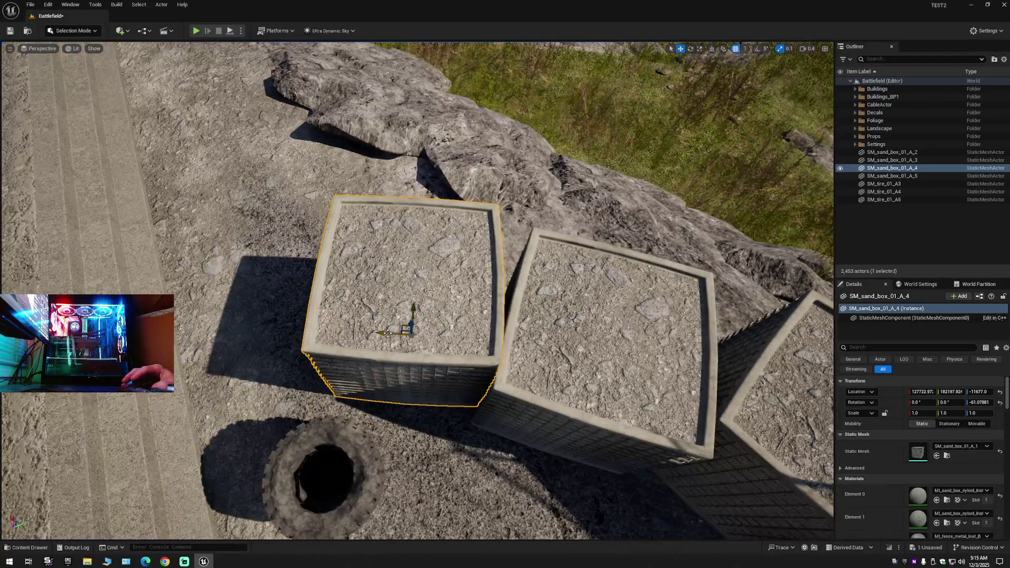
mouse_move(380, 334)
left_mouse_down()
mouse_move(384, 254)
mouse_move(383, 286)
left_mouse_up()
key("w")
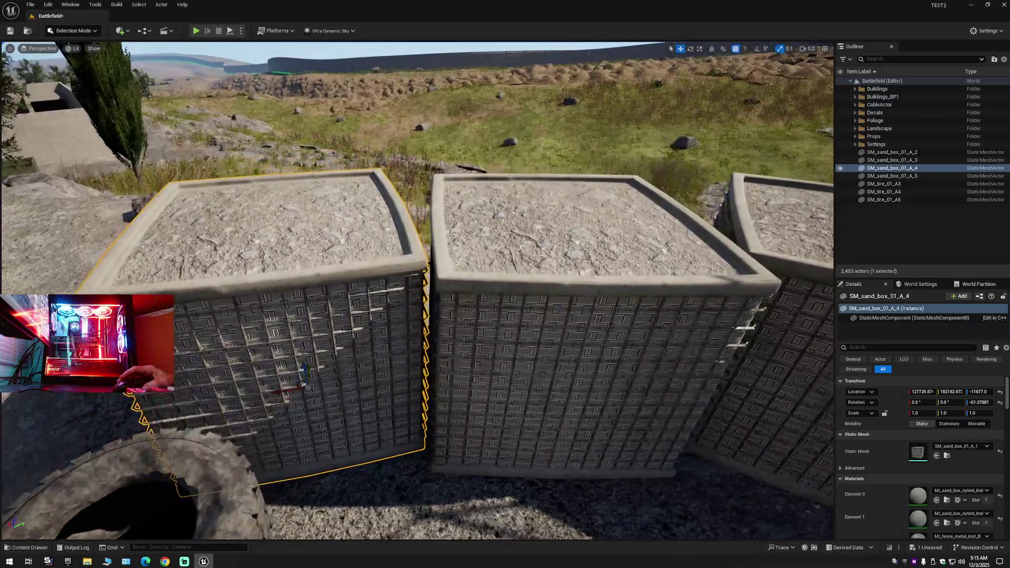
key("w")
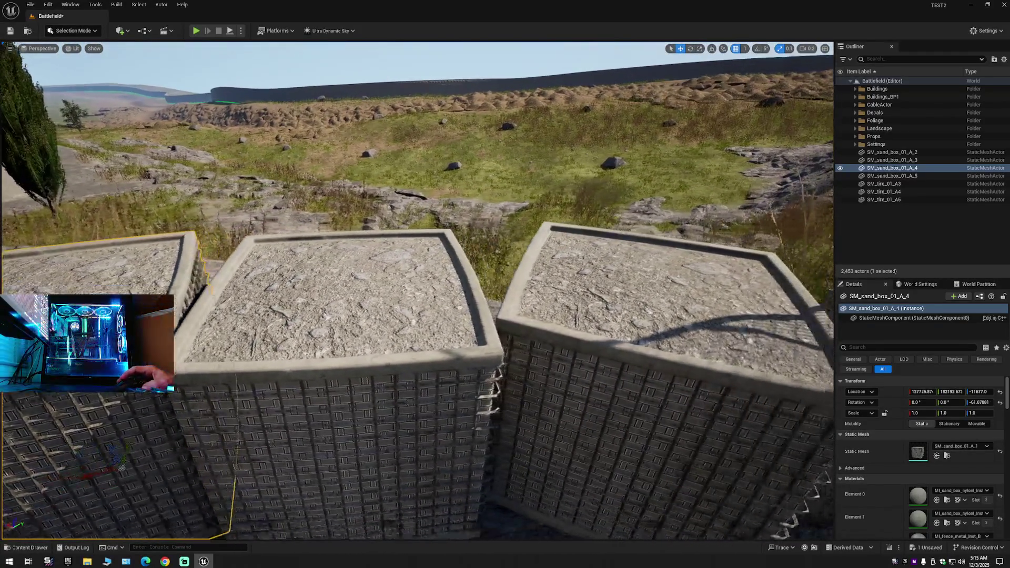
key("d")
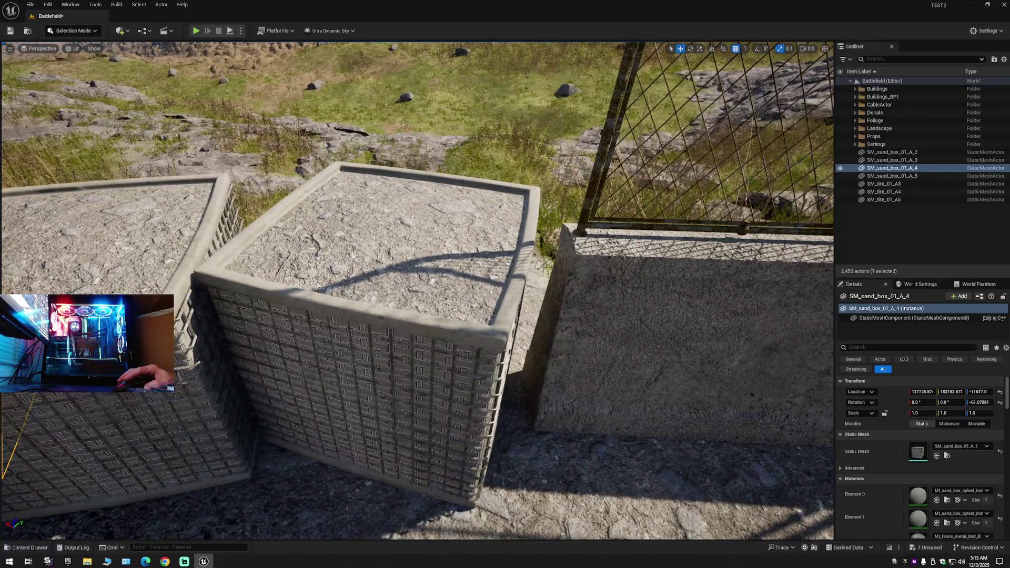
left_click(478, 332)
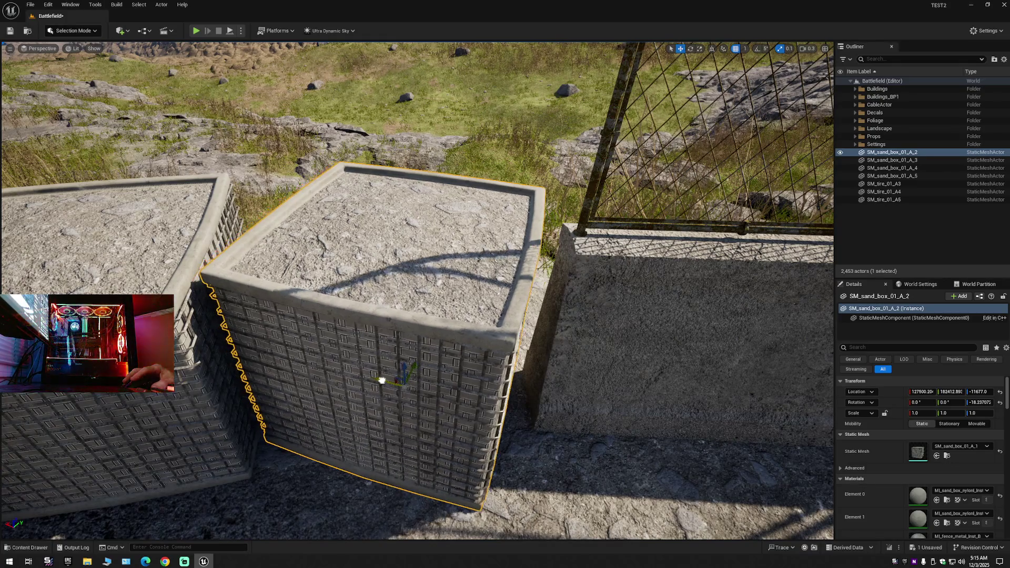
key("s")
key("a")
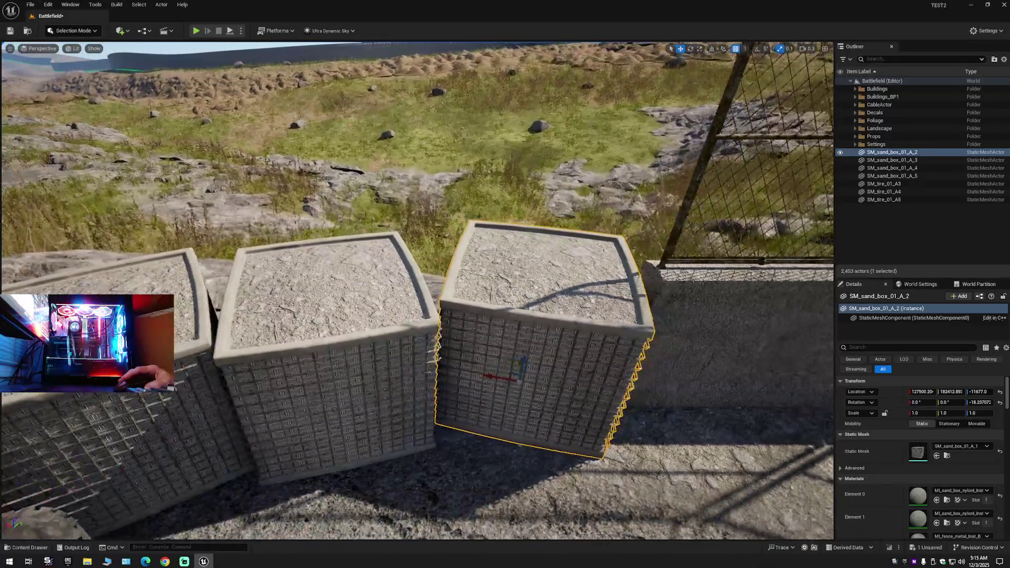
key("s")
left_click(260, 373)
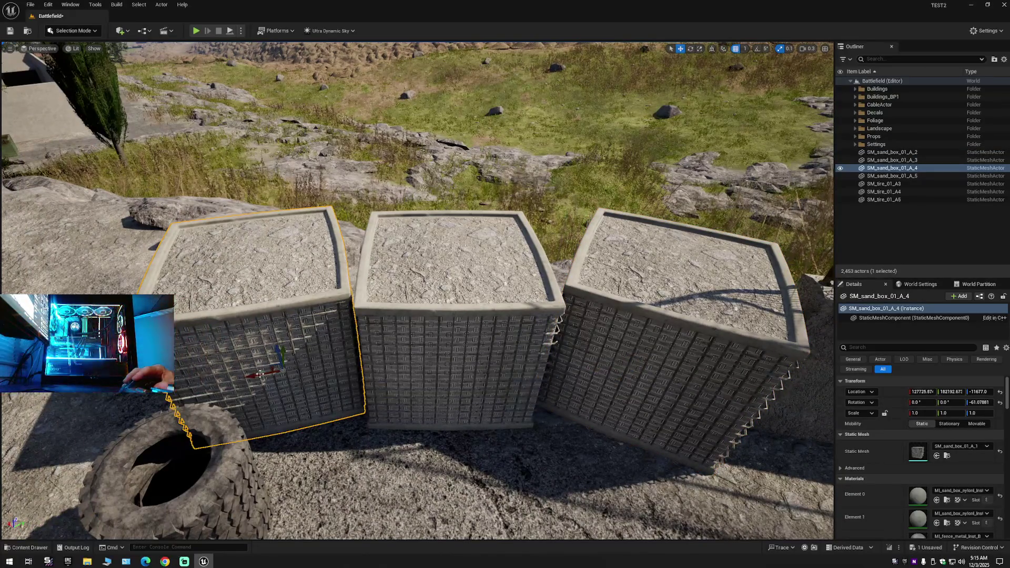
left_click_drag(261, 374, 258, 375)
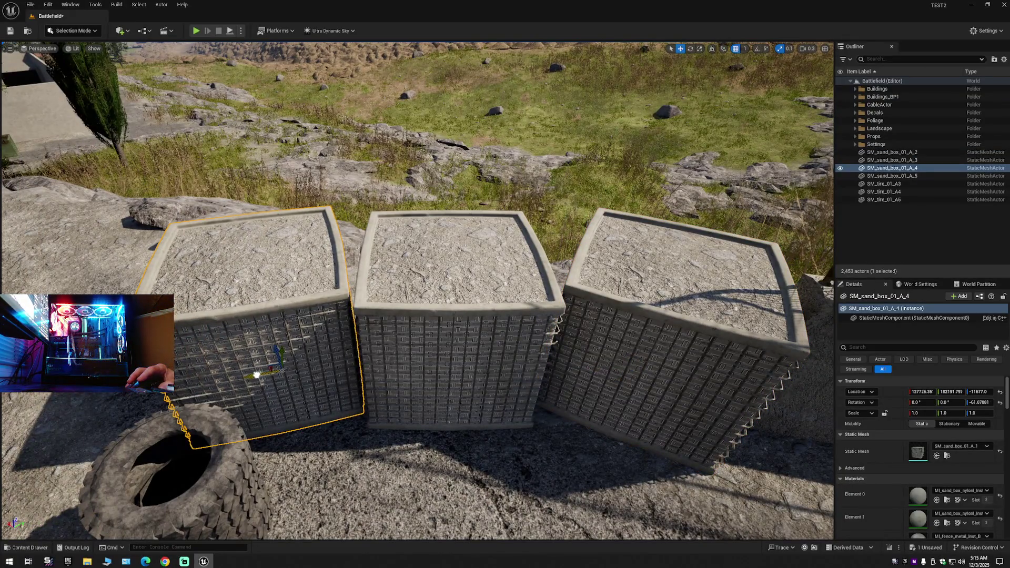
left_click(1003, 60)
Move the seven new sand boxes and tires into the Buildings_BP1 folder in the Outliner.
left_click(916, 97)
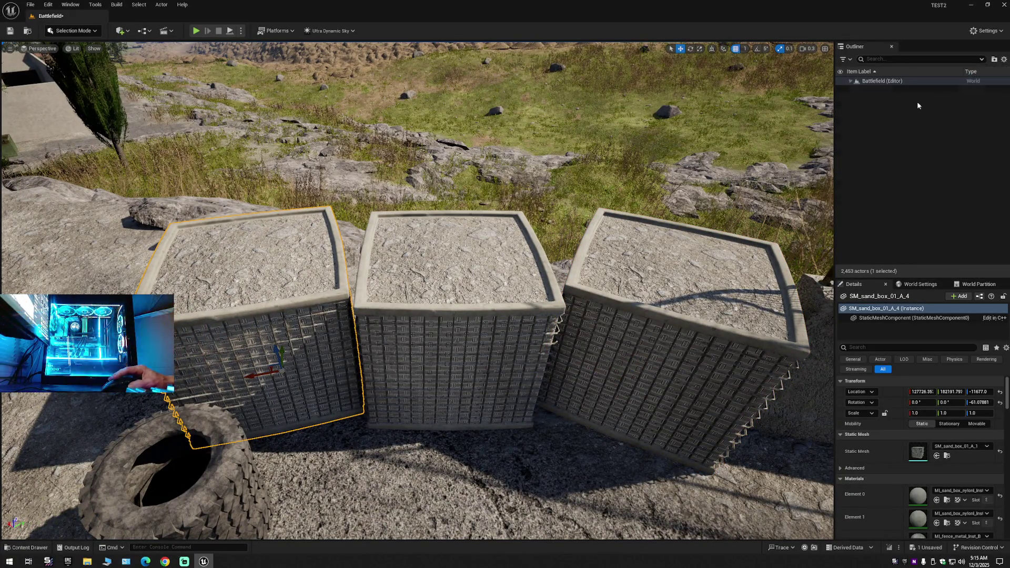
double_click(859, 82)
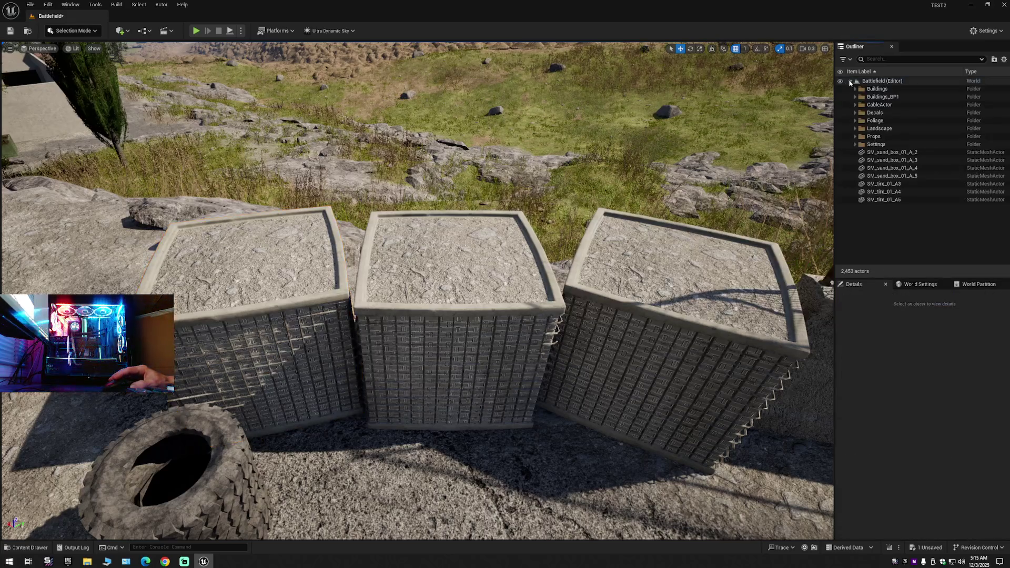
left_click(884, 152)
left_click(886, 200, "shift")
right_click(879, 169)
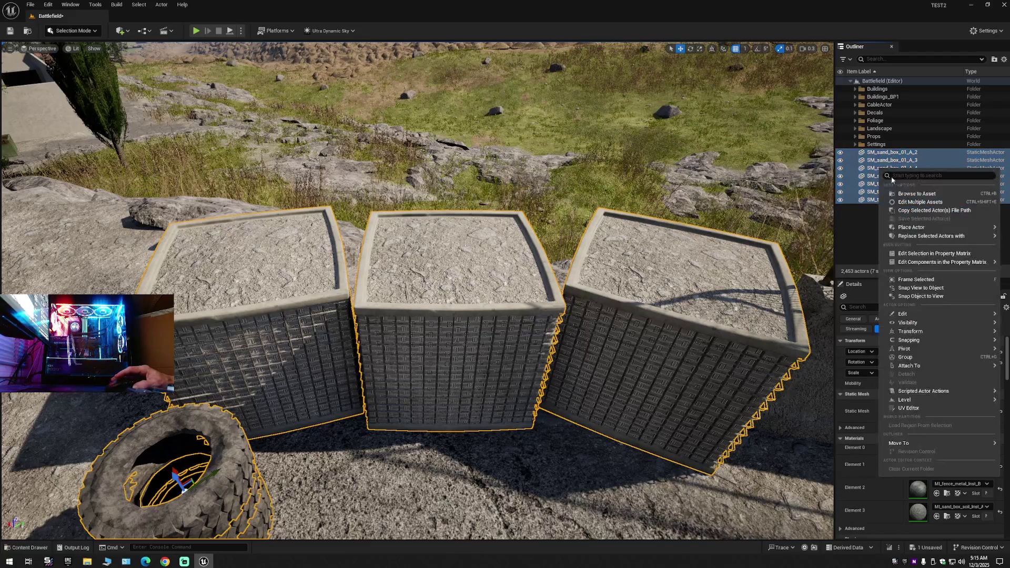
mouse_move(907, 444)
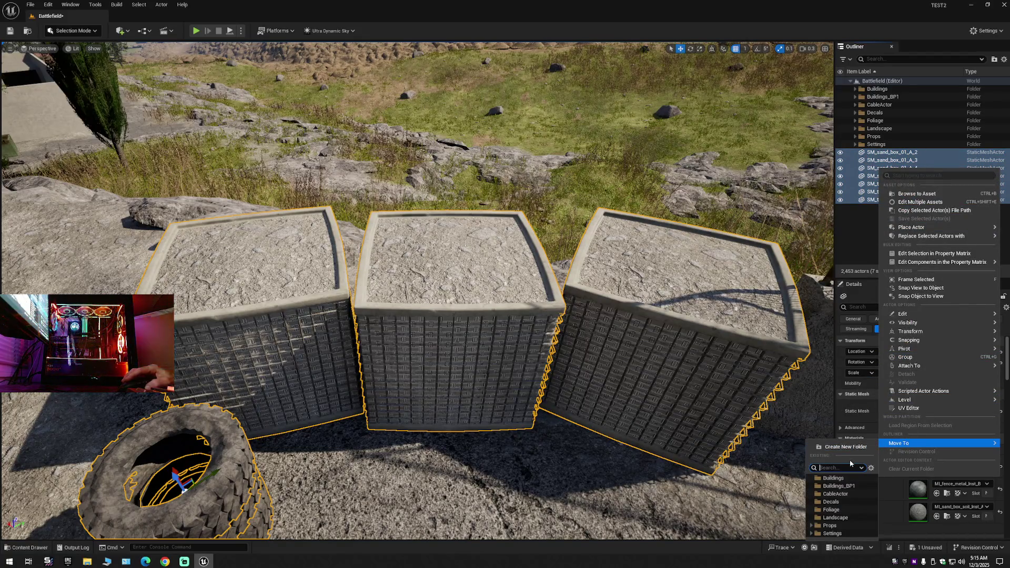
left_click(839, 485)
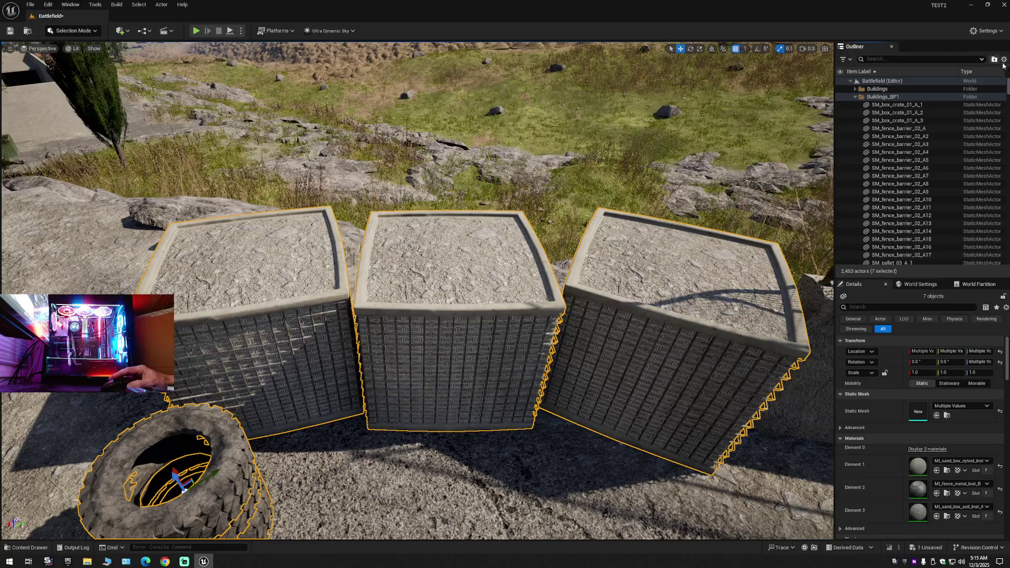
Collapse the Outliner tree again and select the concrete barrier in the wall gap.
left_click(1003, 59)
left_click(926, 99)
left_click(875, 100)
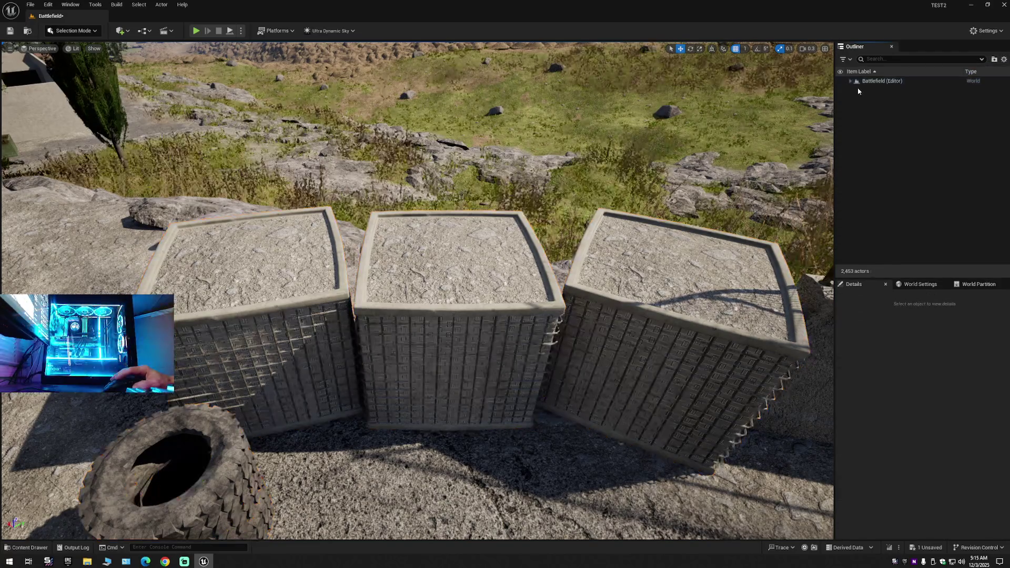
left_click(850, 81)
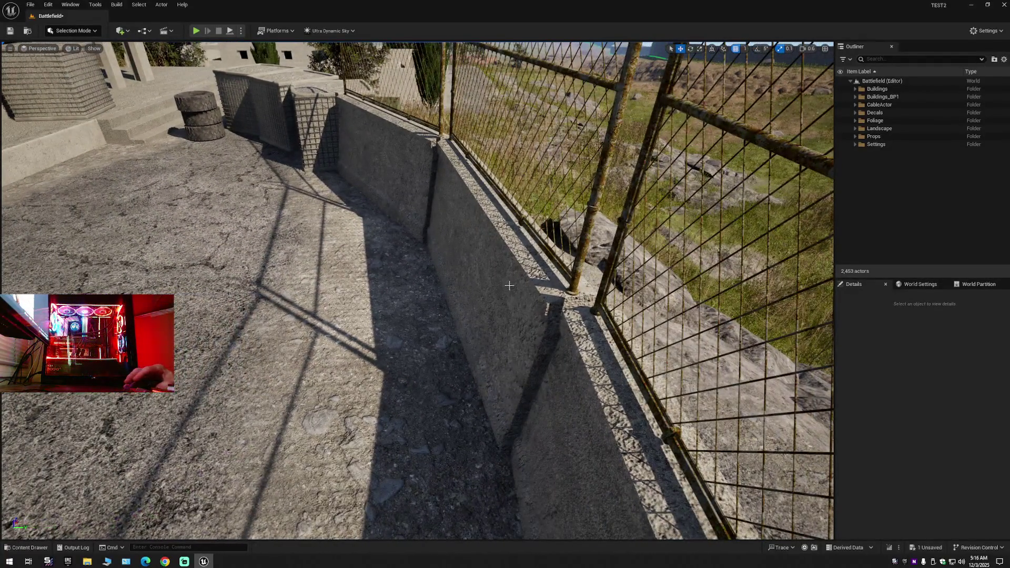
left_click(509, 285)
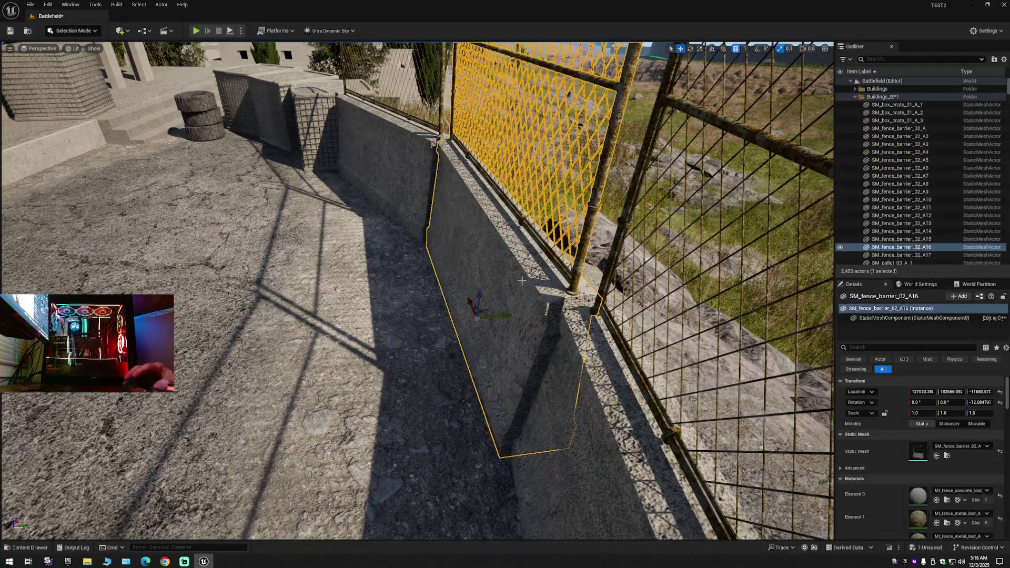
Rotate barrier A16, nudge A17 sideways, and turn A13 to about 6.12° yaw along the wall.
left_click_drag(458, 345, 446, 347)
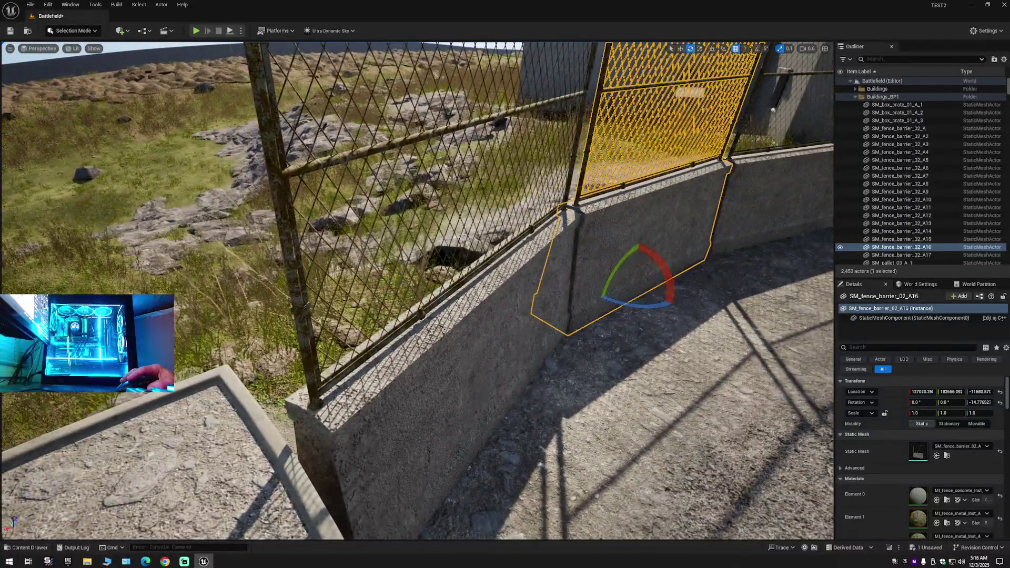
left_click(447, 350)
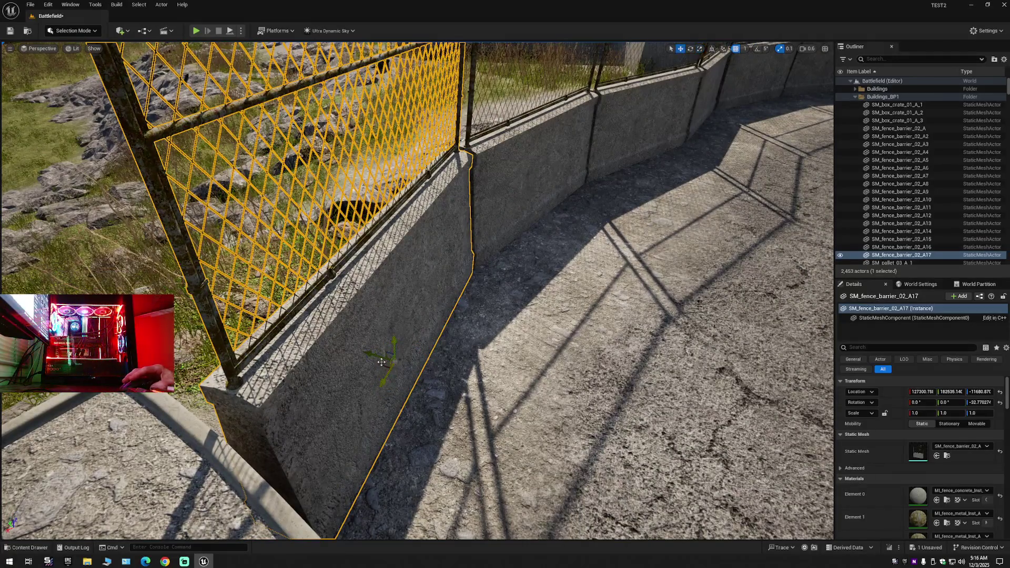
left_click_drag(373, 357, 377, 357)
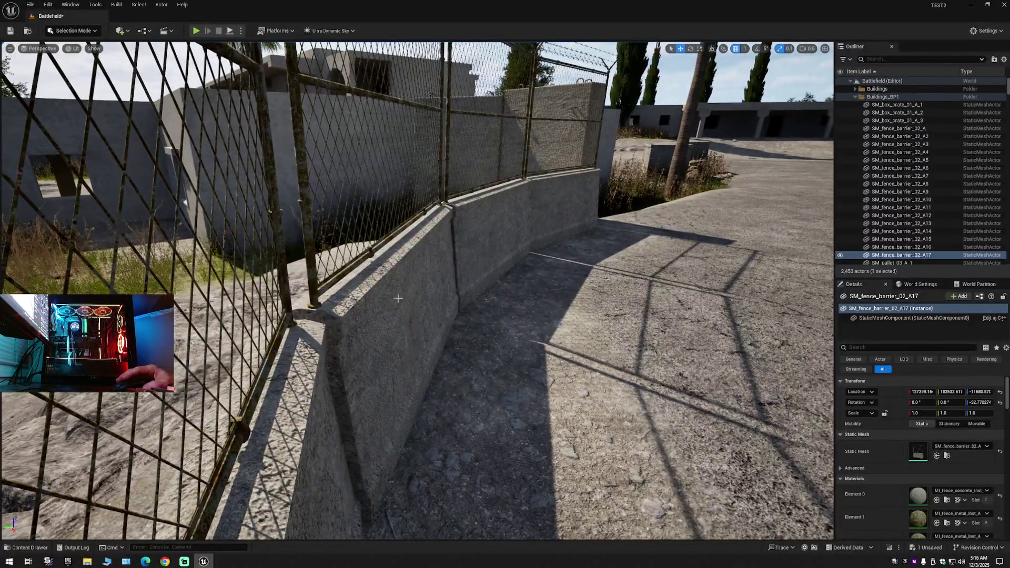
left_click(394, 300)
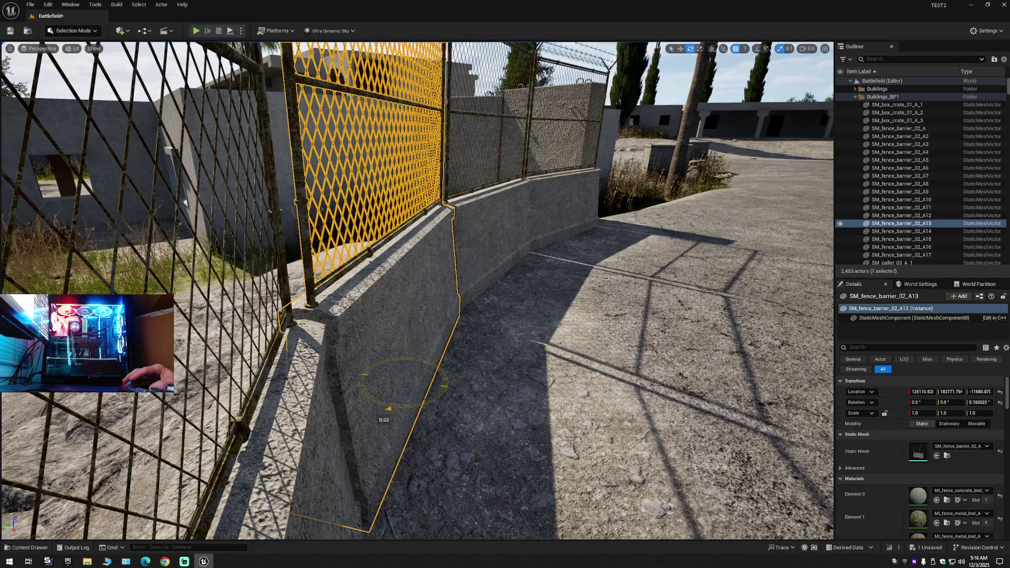
left_click_drag(389, 408, 385, 408)
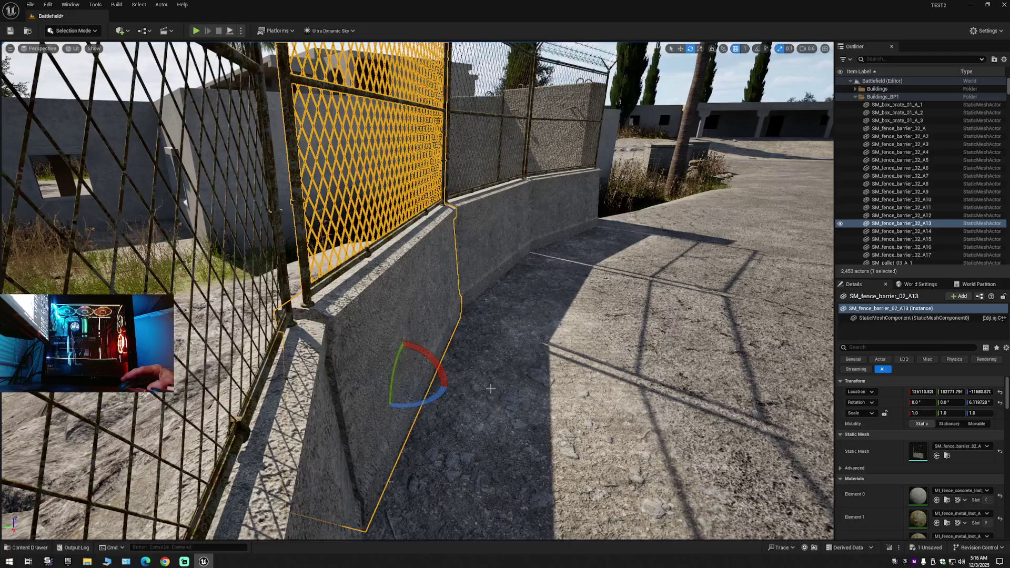
Fly along the wall to check barrier A12, then return to plain selection.
key("w")
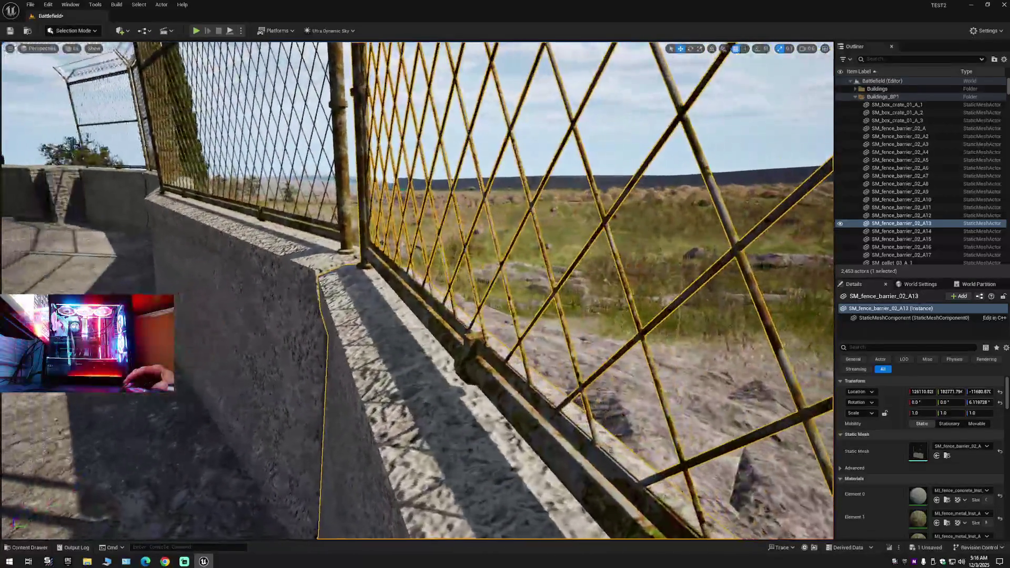
key("a")
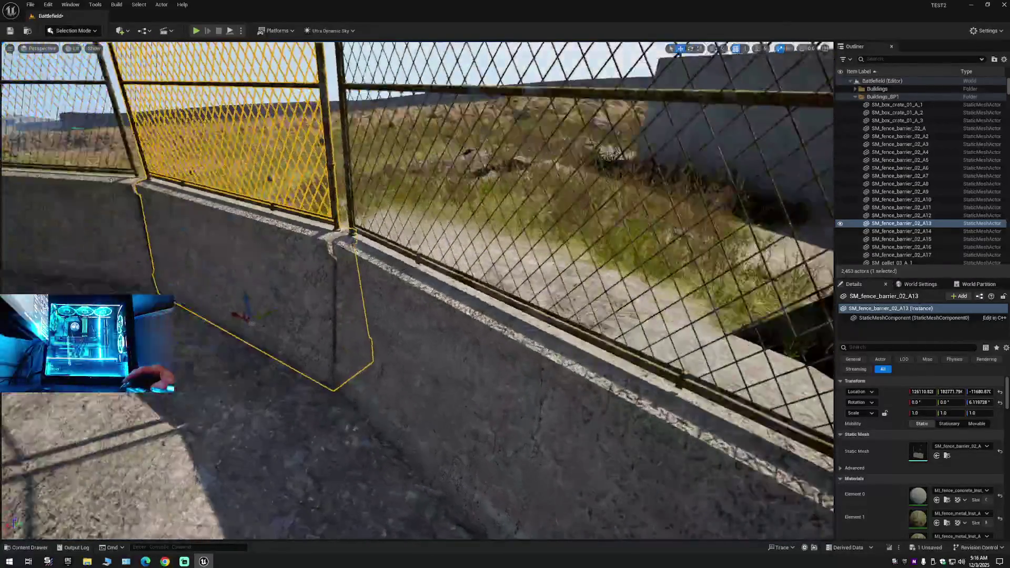
left_click(462, 381)
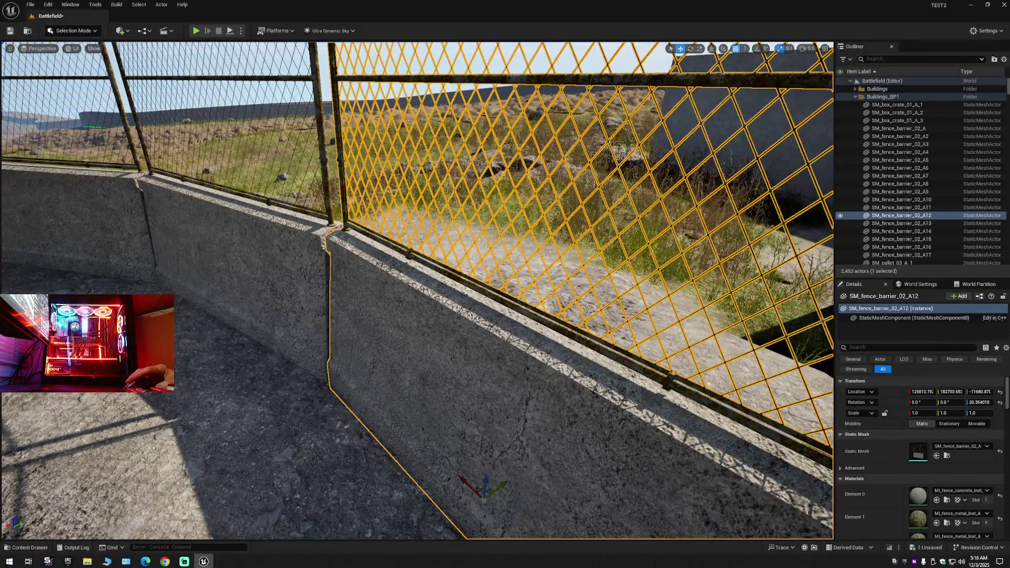
key("s")
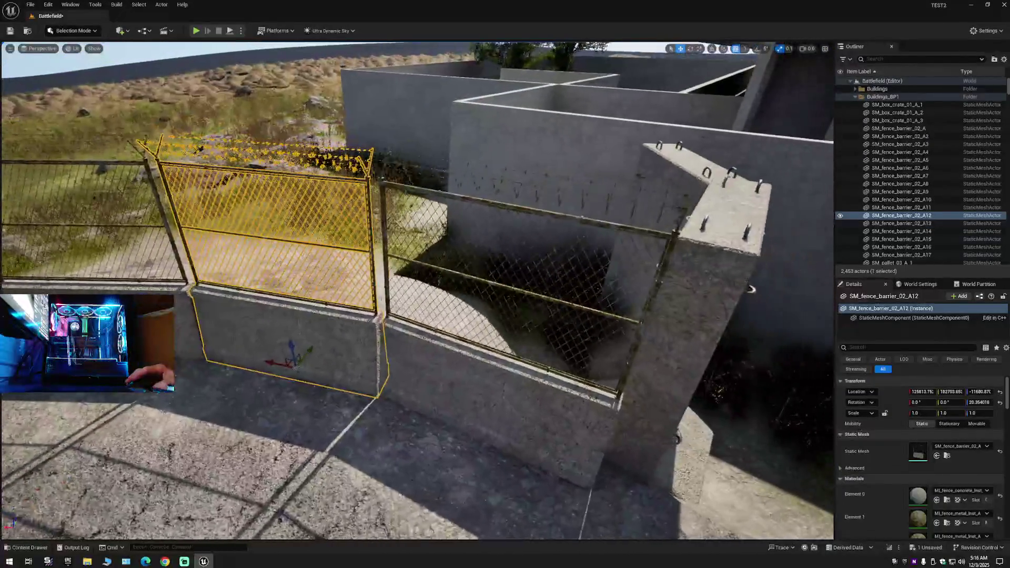
key("s")
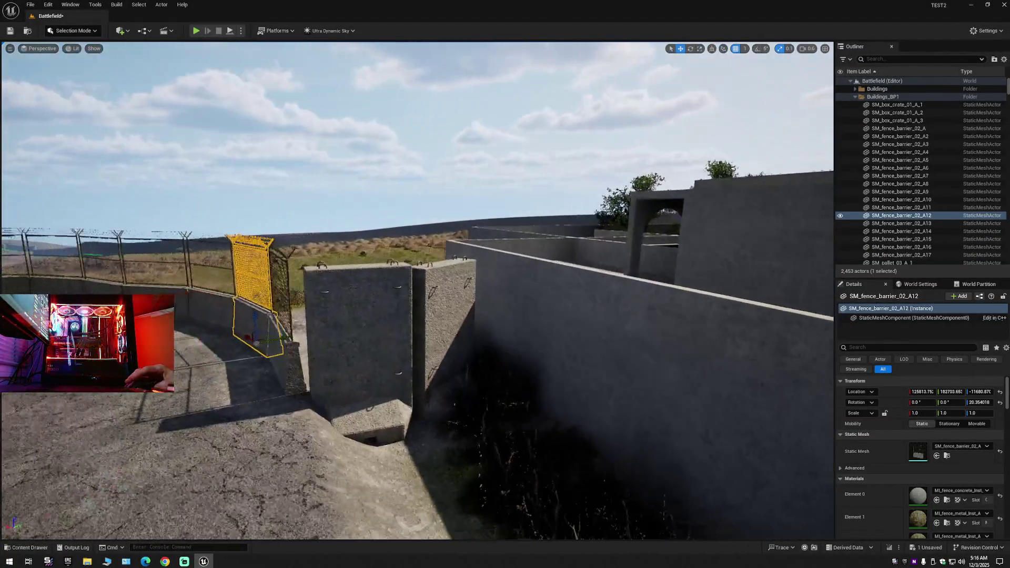
key("q")
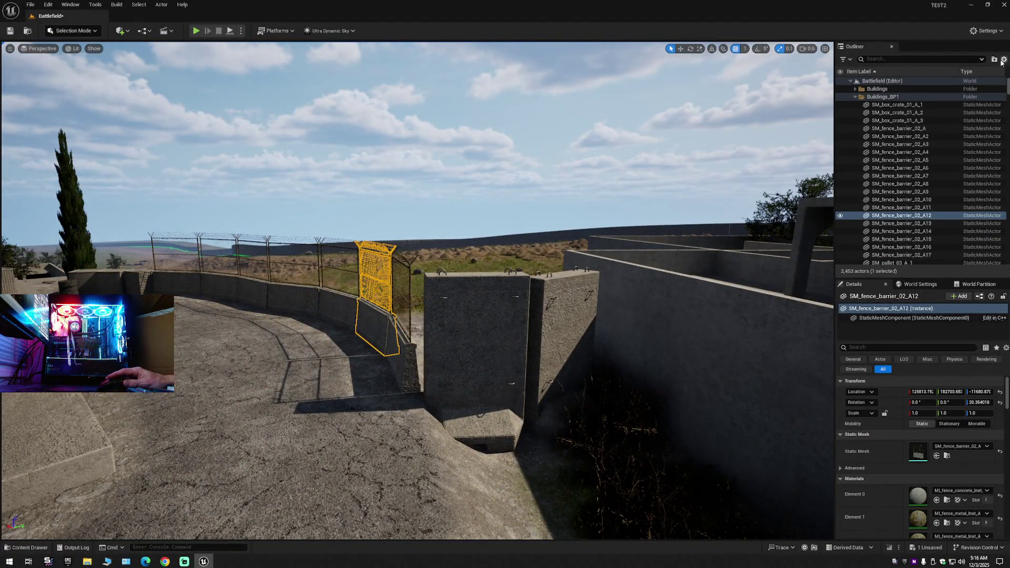
left_click(1003, 59)
left_click(943, 99)
left_click(639, 225)
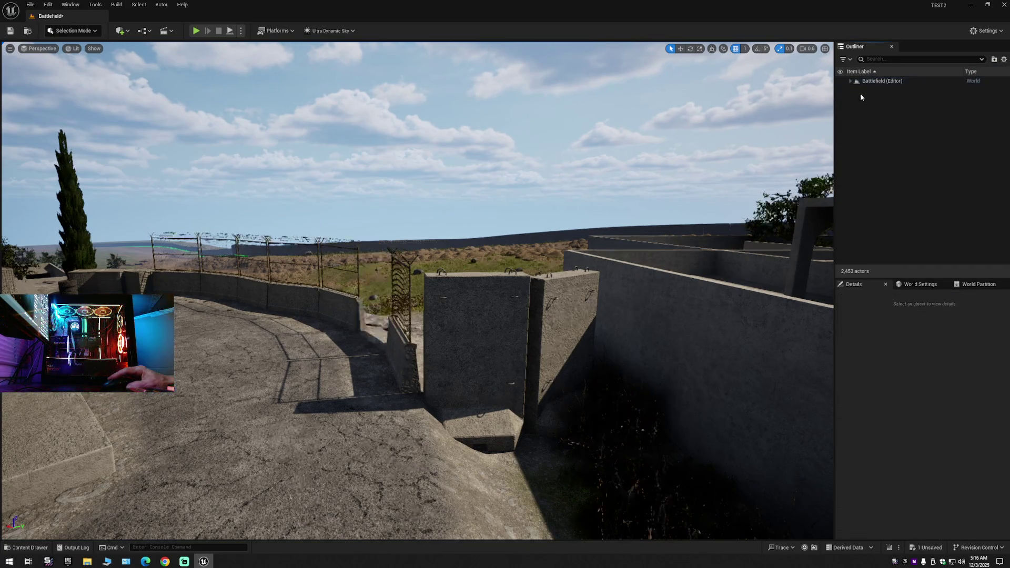
mouse_move(639, 225)
left_mouse_down()
mouse_move(584, 200)
mouse_move(616, 168)
mouse_move(532, 173)
mouse_move(545, 152)
left_mouse_up()
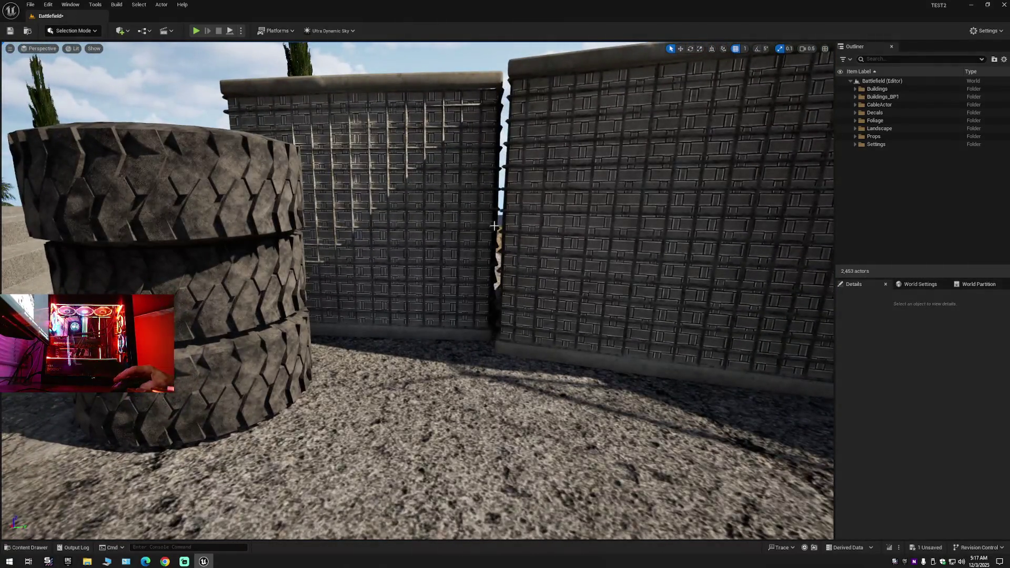
left_click(459, 233)
left_click(658, 210)
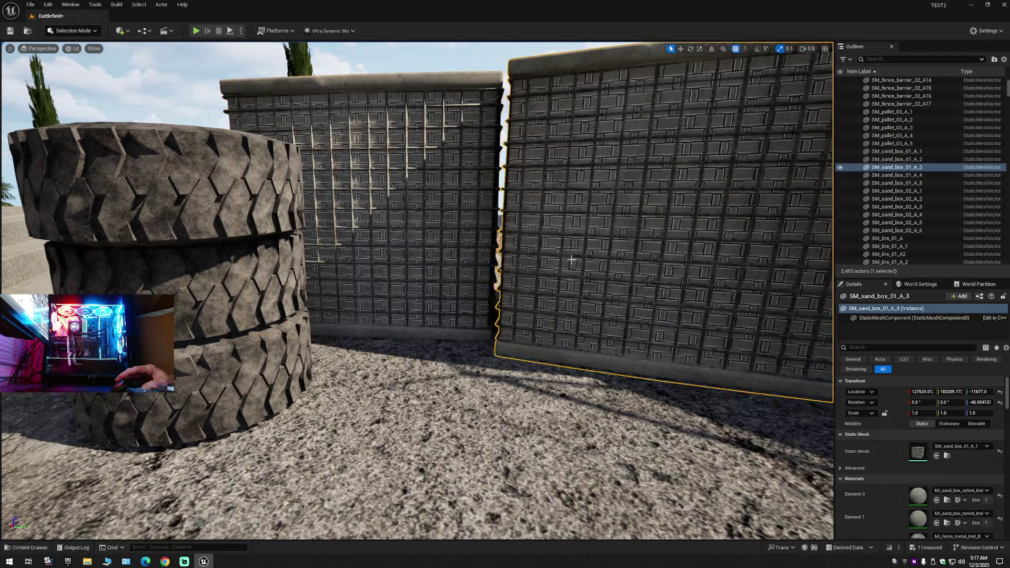
key("f")
mouse_move(526, 210)
left_mouse_down()
mouse_move(521, 231)
mouse_move(473, 252)
left_mouse_up()
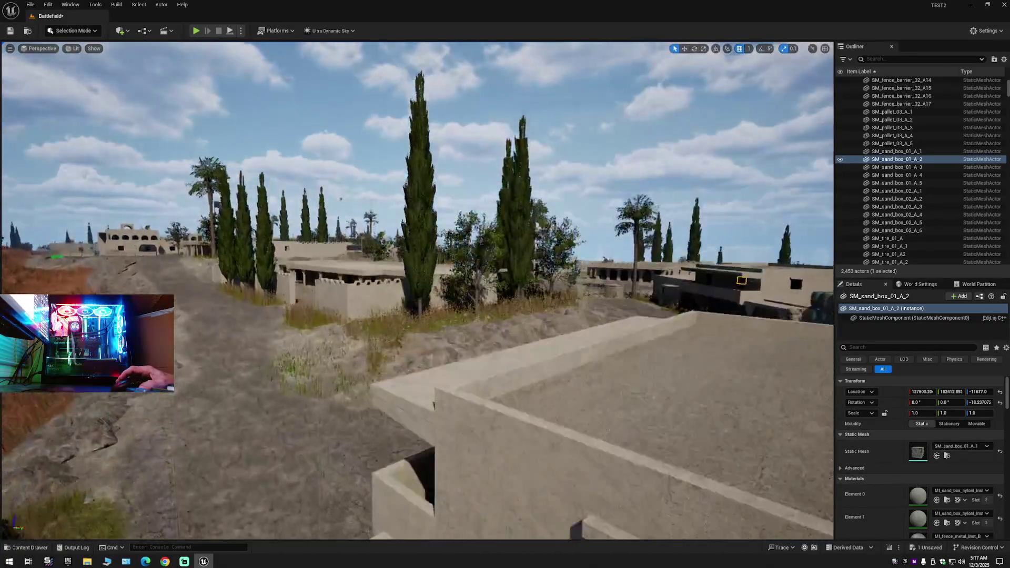
Select the green trash can and drag a duplicate copy off to the left.
key("e")
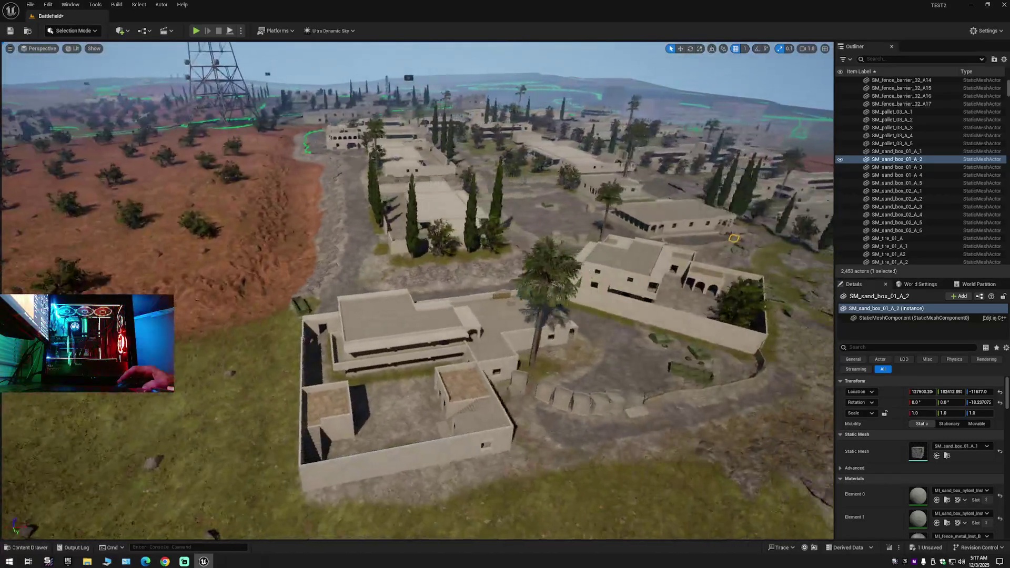
key("w")
key("q")
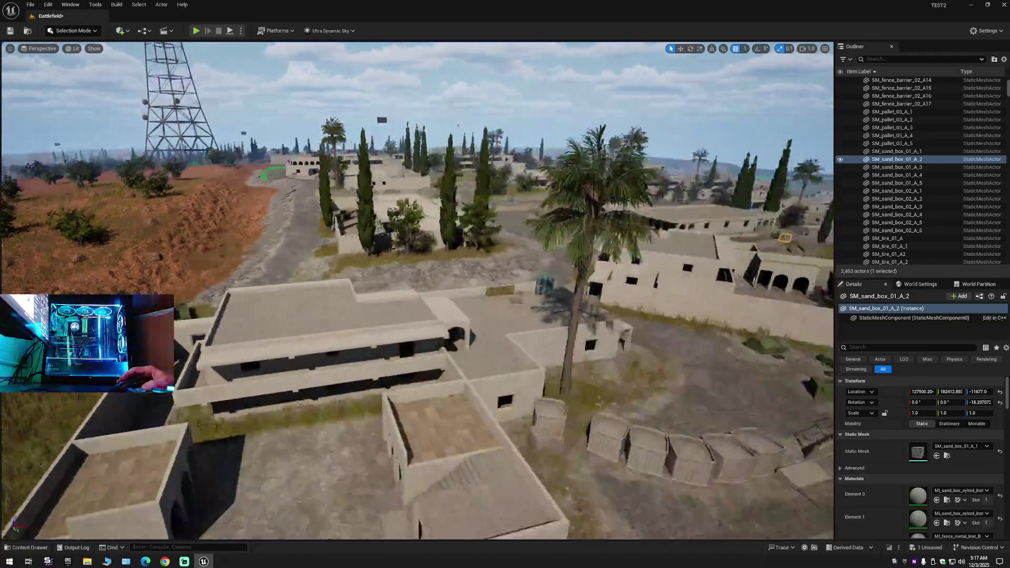
key("s")
left_click(644, 355)
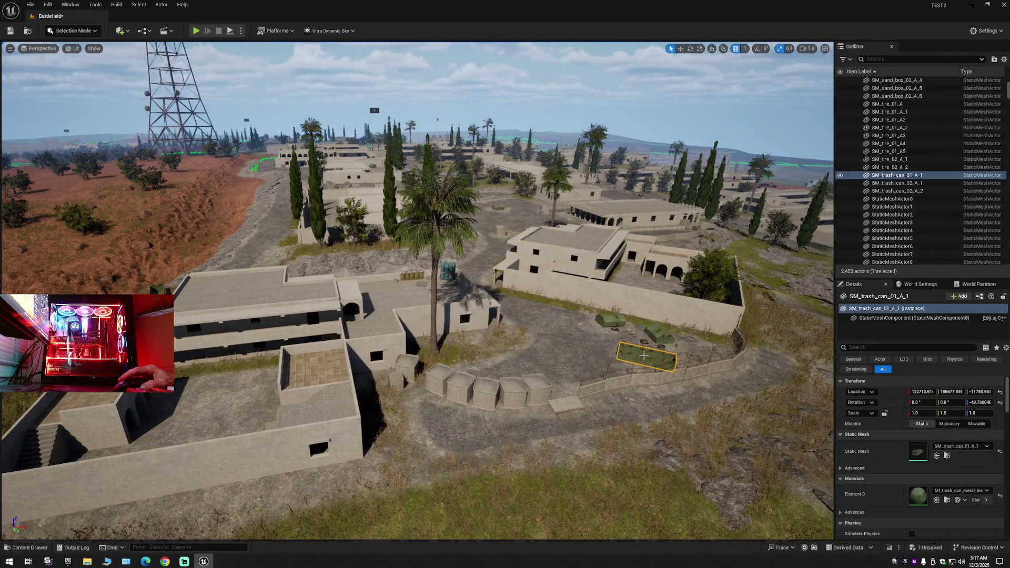
key("e")
key("r")
key("w")
mouse_move(665, 374)
left_mouse_down()
mouse_move(305, 294)
mouse_move(297, 274)
mouse_move(232, 298)
left_mouse_up()
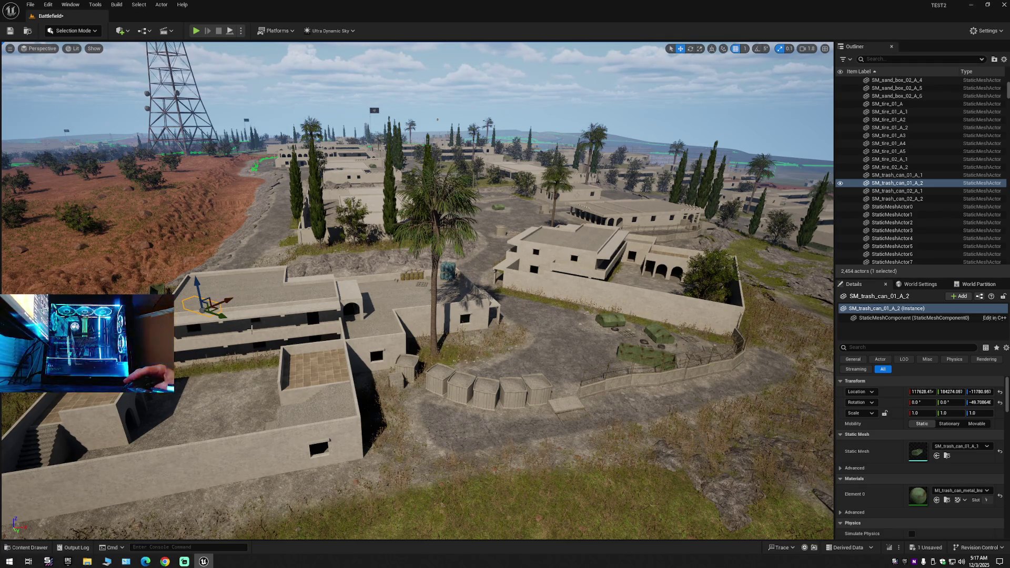
Move SM_trash_can_01_A_2 onto the other container and rotate it to about -17.8° yaw.
scroll(289, 334, "up", 4)
scroll(335, 351, "up", 10)
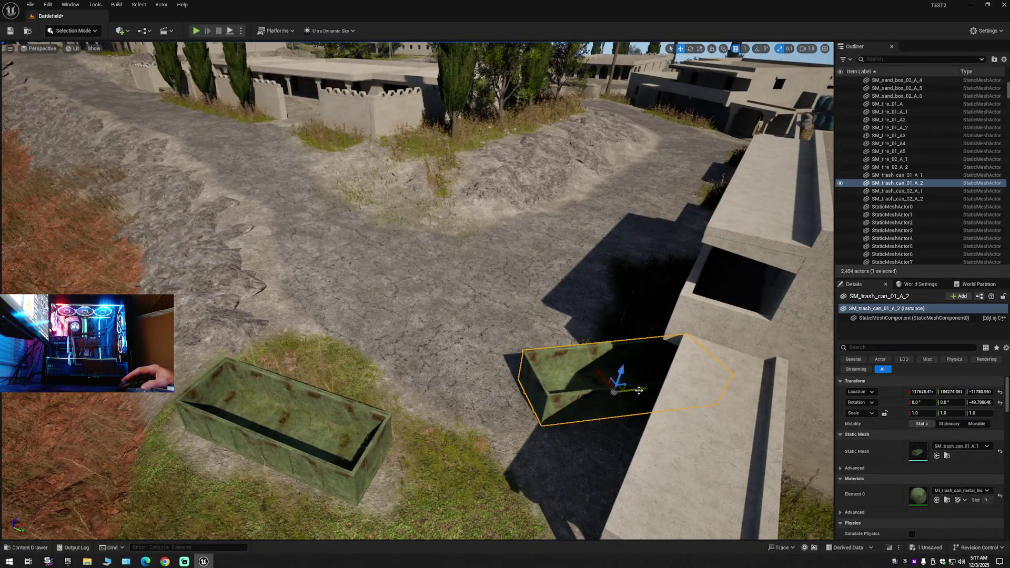
mouse_move(613, 380)
left_mouse_down()
mouse_move(415, 376)
mouse_move(305, 397)
mouse_move(337, 379)
left_mouse_up()
key("e")
mouse_move(457, 362)
left_mouse_down()
mouse_move(500, 333)
mouse_move(383, 362)
mouse_move(356, 351)
mouse_move(389, 364)
left_mouse_up()
key("w")
left_click(95, 30)
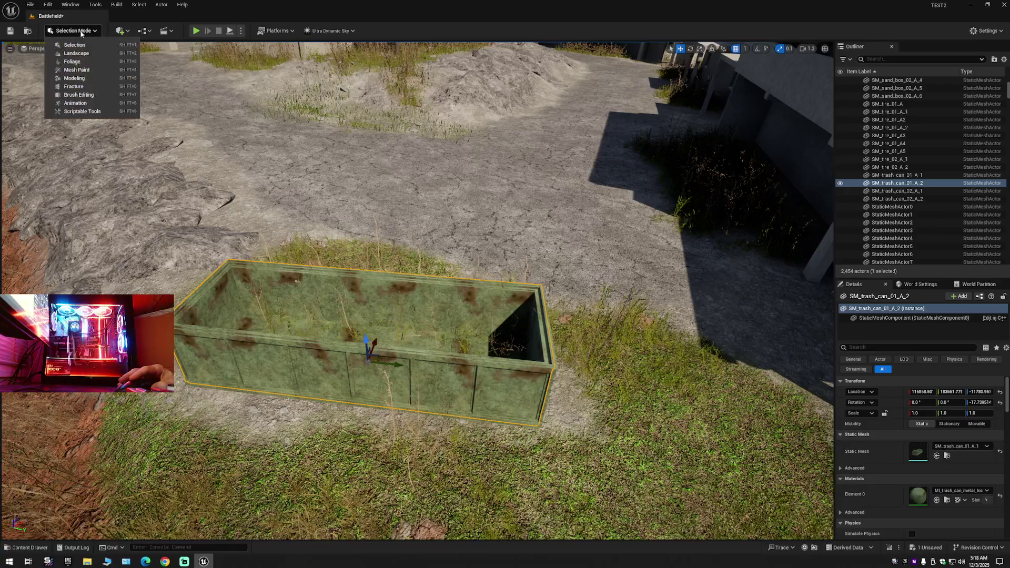
Filter foliage for 'trash', erase one trash container (50 to 49), then return to Selection Mode.
left_click(79, 67)
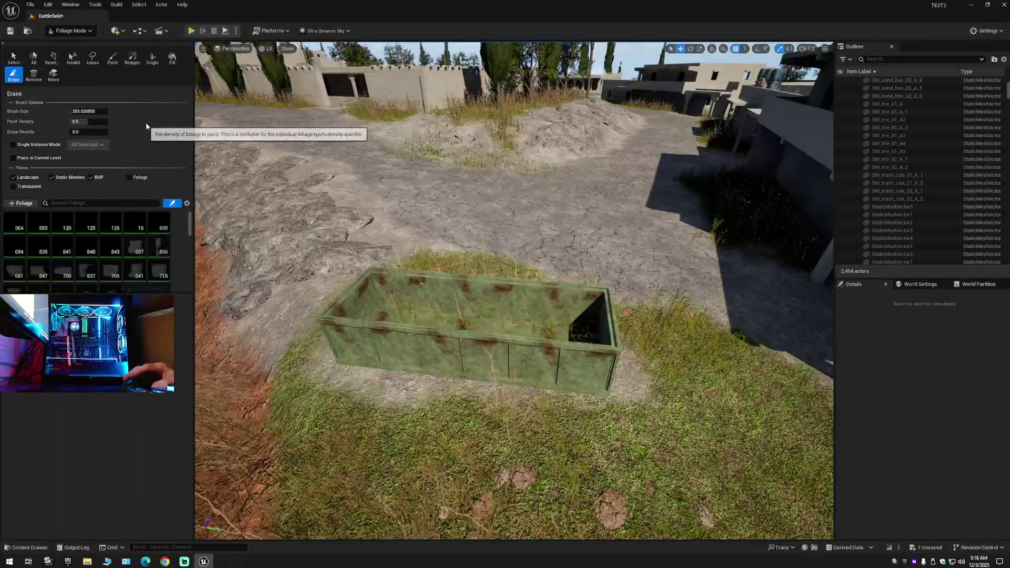
left_click(71, 204)
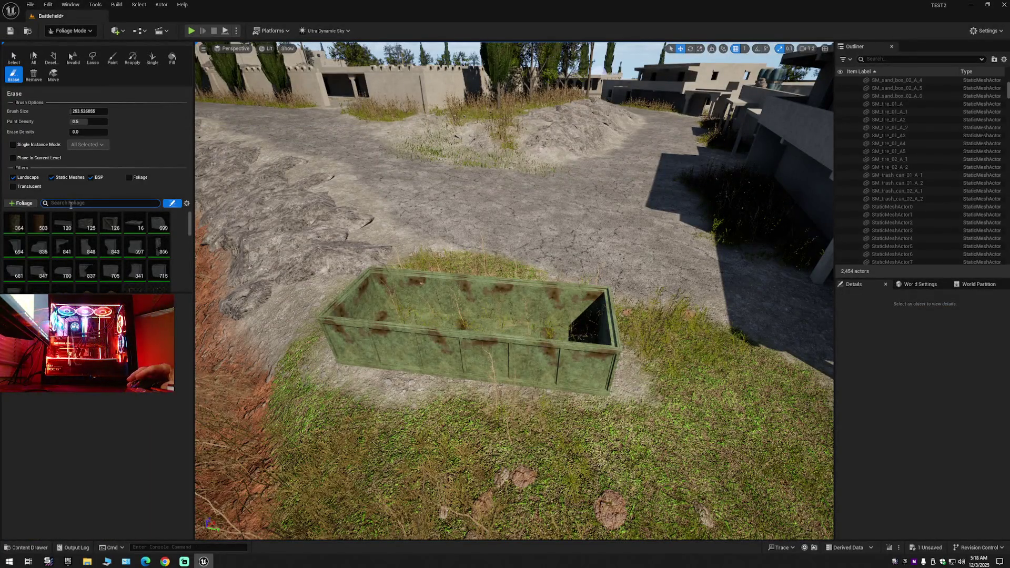
type("trash")
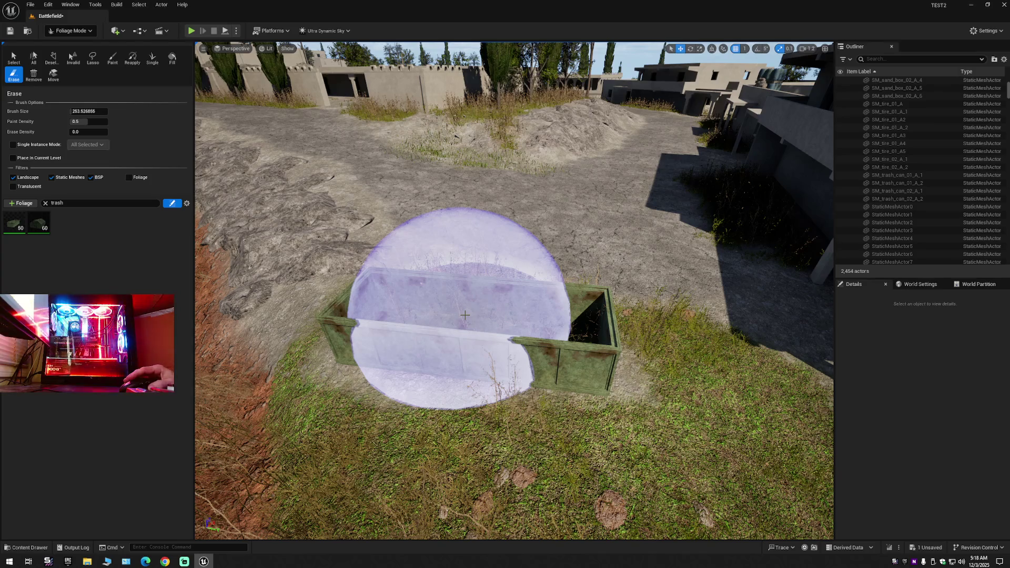
left_click(464, 315)
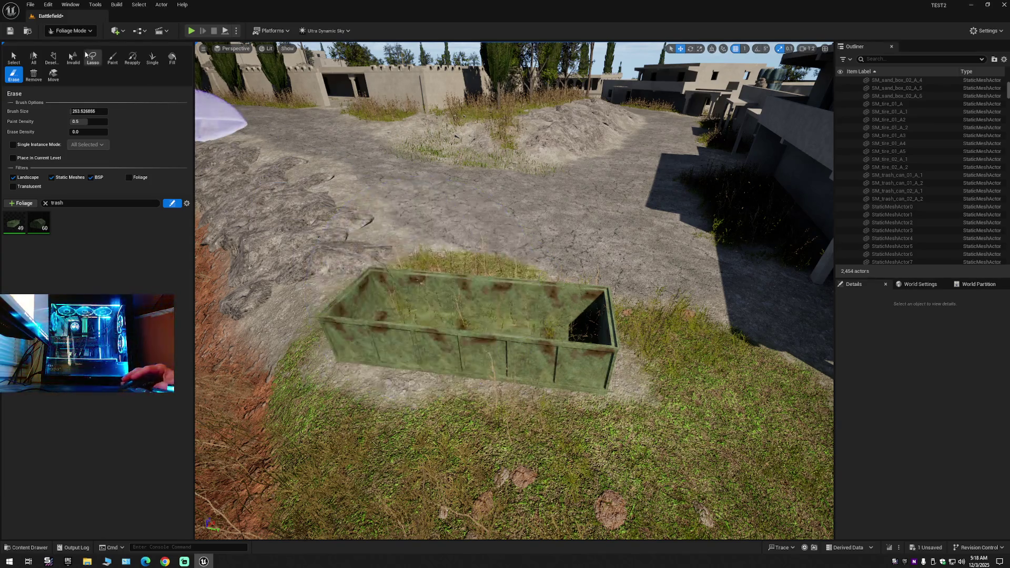
left_click(81, 36)
left_click(74, 43)
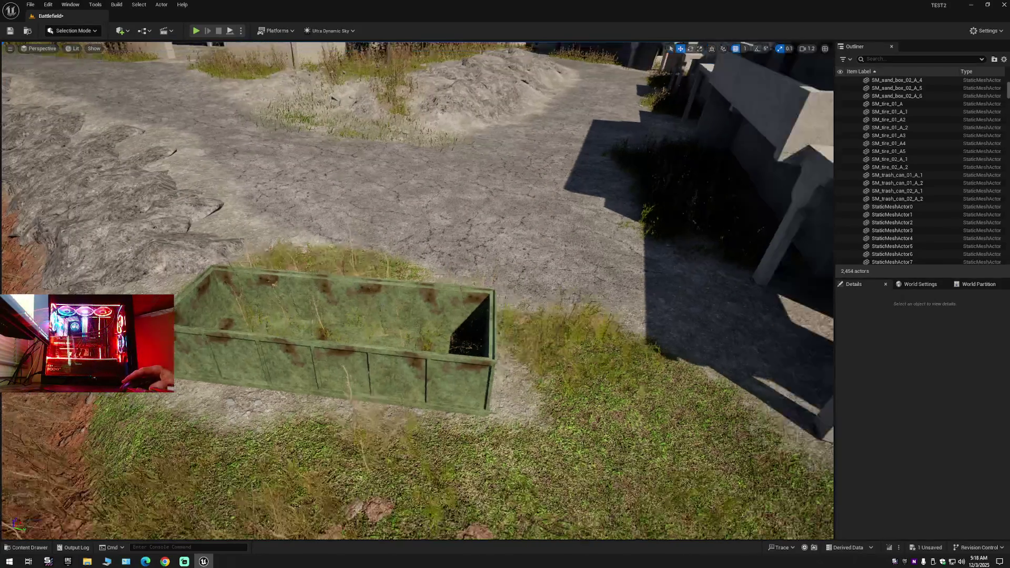
Fly over the village rooftops and circle the ruined concrete building's rooftop.
key("w")
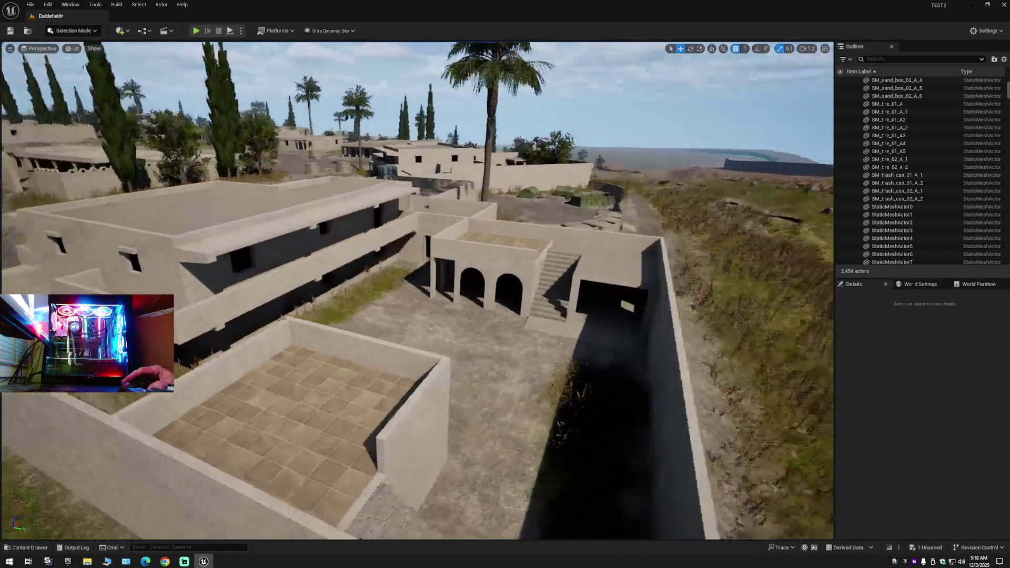
key("s")
mouse_move(415, 298)
left_mouse_down()
mouse_move(389, 291)
mouse_move(415, 299)
left_mouse_up()
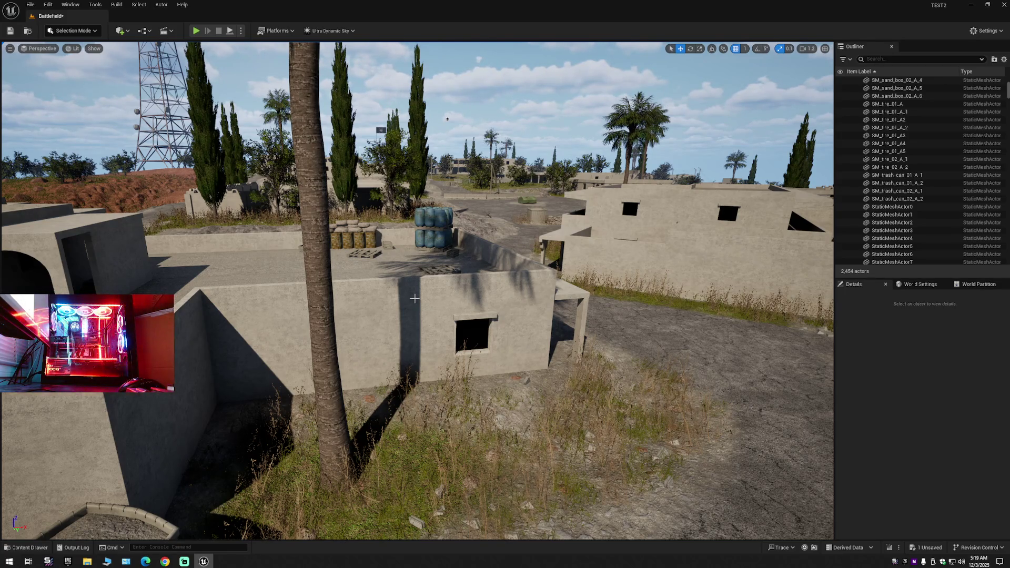
left_click_drag(411, 330, 412, 330)
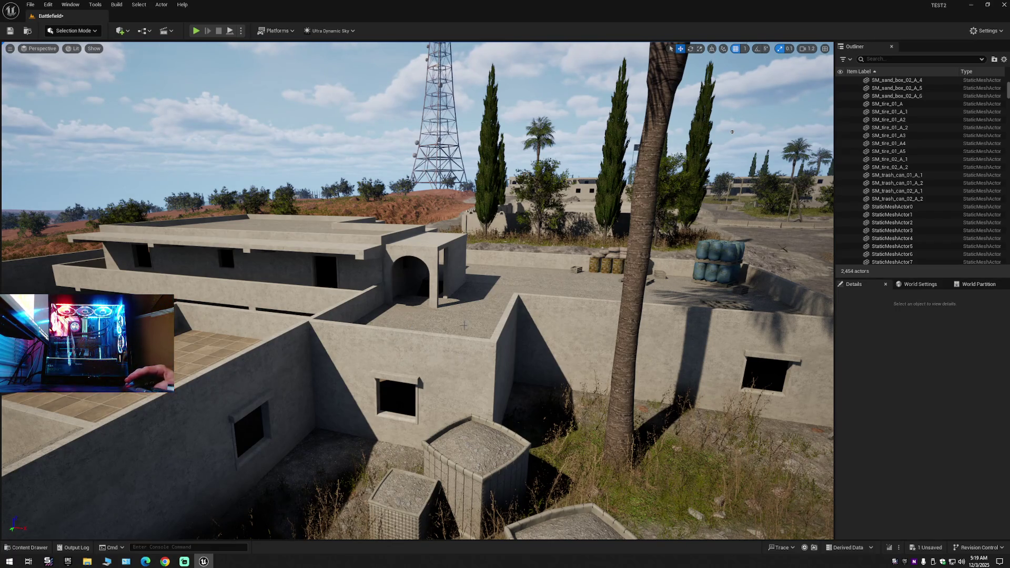
left_click_drag(467, 327, 468, 327)
scroll(345, 336, "down", 1)
left_click_drag(345, 336, 345, 335)
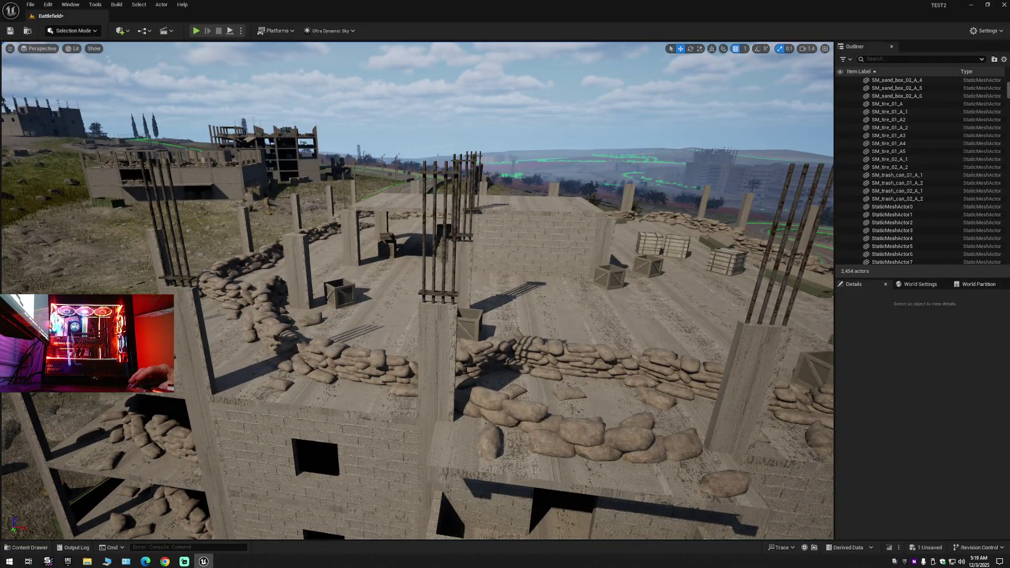
Collapse the Outliner tree, re-expand the Battlefield folders, and pull the view back from the building.
left_click(345, 335)
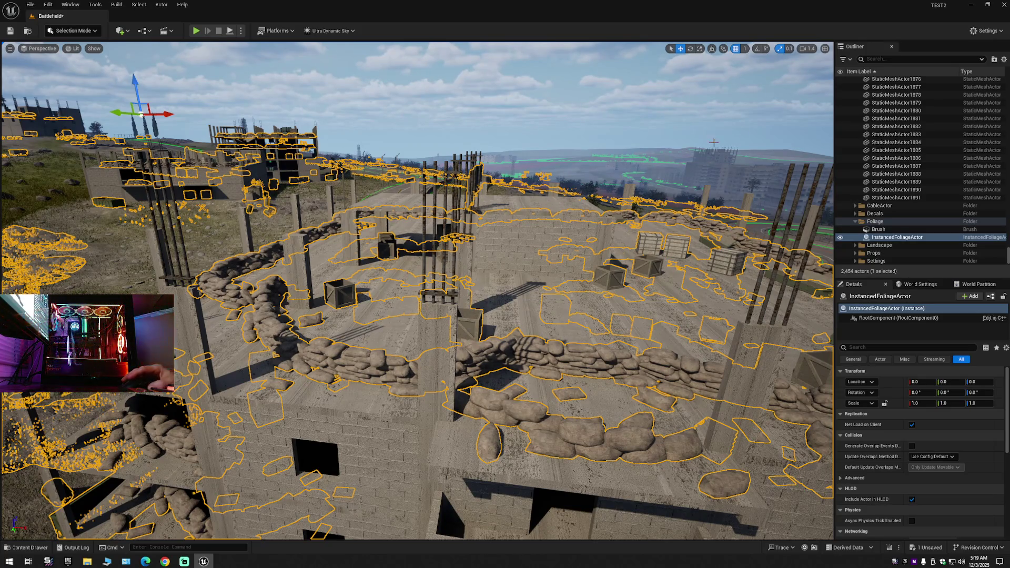
left_click_drag(345, 336, 345, 335)
left_click(1004, 60)
left_click(926, 100)
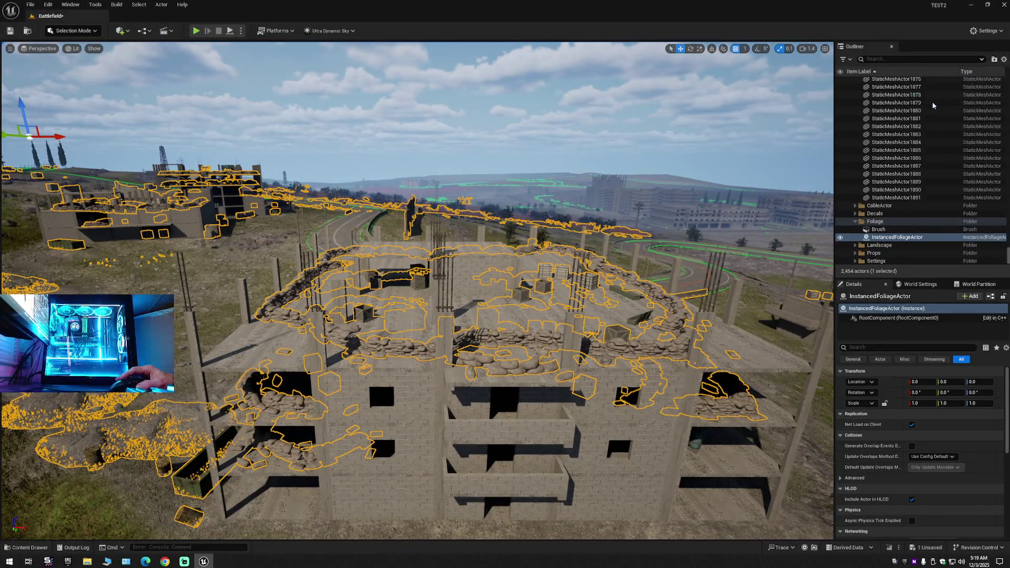
left_click(850, 82)
left_click(850, 82)
left_click_drag(380, 371, 380, 371)
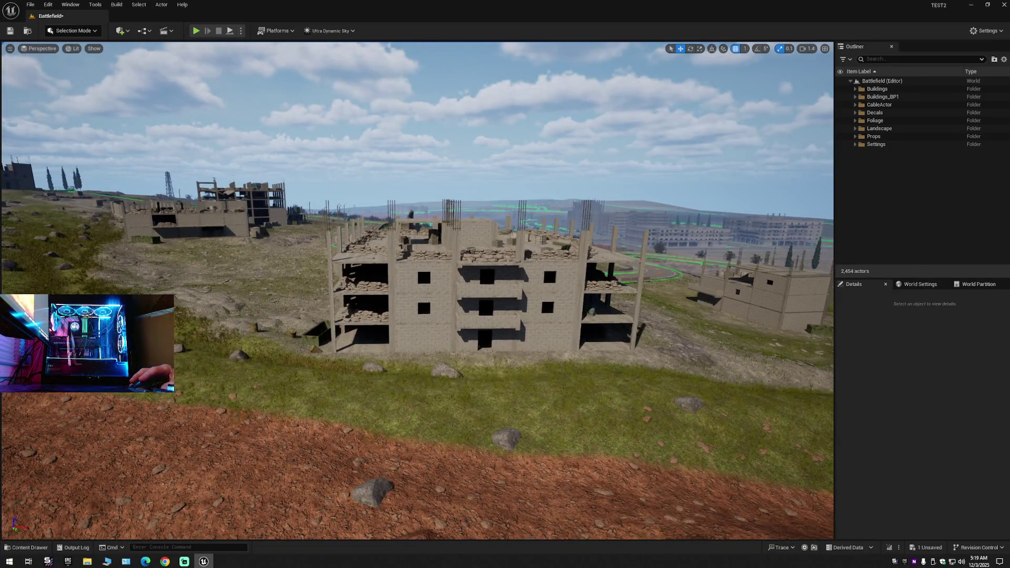
Raise BP_building_12_1_A from Z -12670 to -10785 and select shelves SM_shelv_01_1_A4 and A3 beneath.
left_click(508, 285)
left_click_drag(507, 263, 495, 75)
mouse_move(467, 174)
left_mouse_down()
mouse_move(463, 111)
mouse_move(451, 179)
left_mouse_up()
left_click(413, 285)
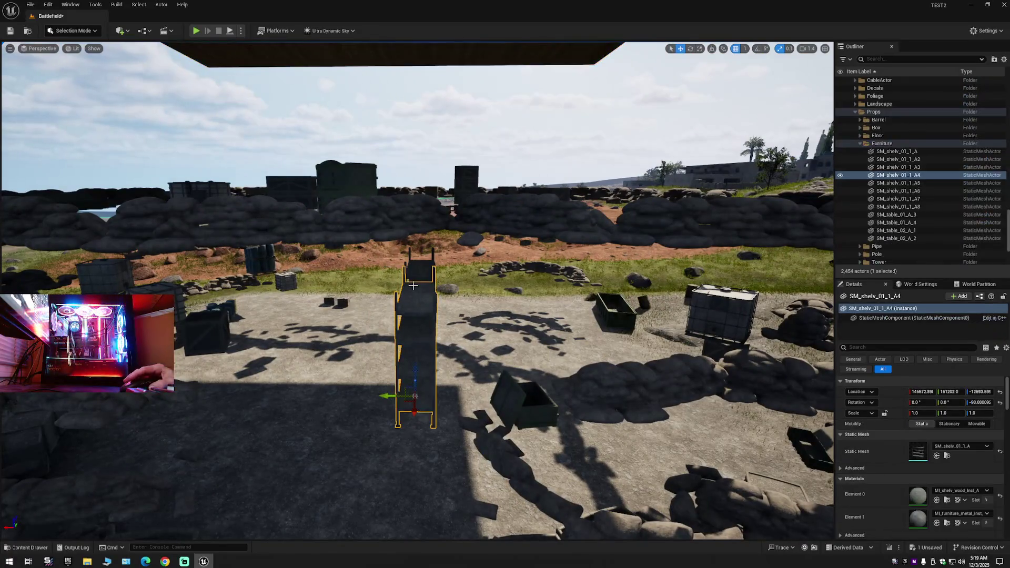
left_click(417, 272)
mouse_move(417, 271)
left_mouse_down()
mouse_move(395, 269)
mouse_move(428, 129)
left_mouse_up()
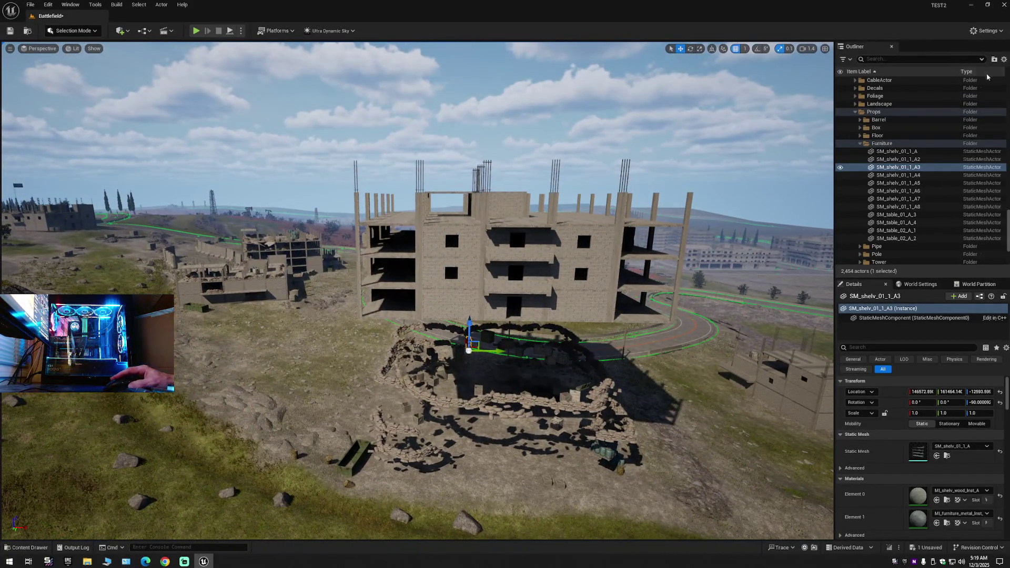
left_click(1003, 60)
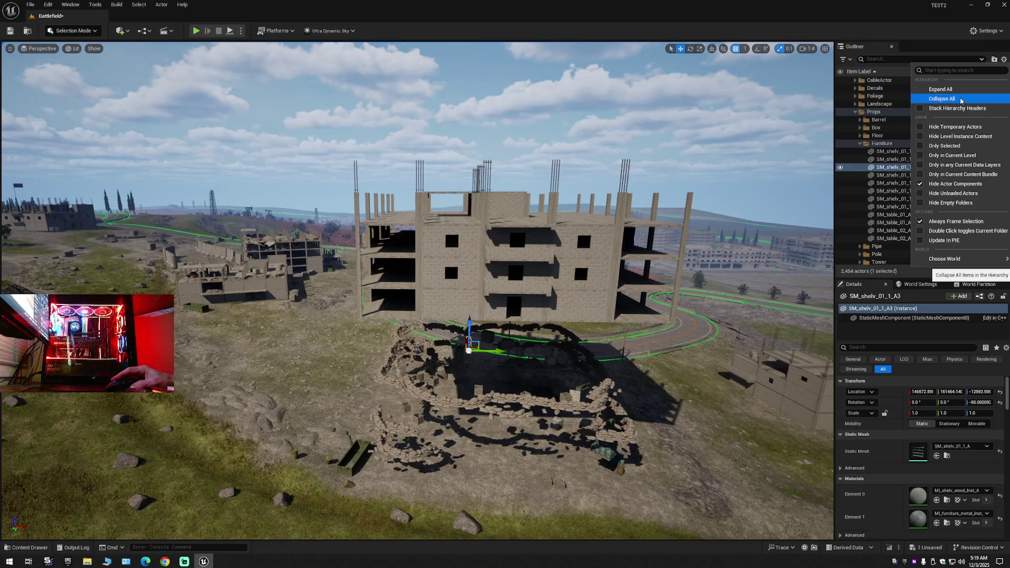
Select the raised building and undo its move, returning it to Z -12670.
left_click(941, 99)
left_click(857, 100)
left_click(850, 80)
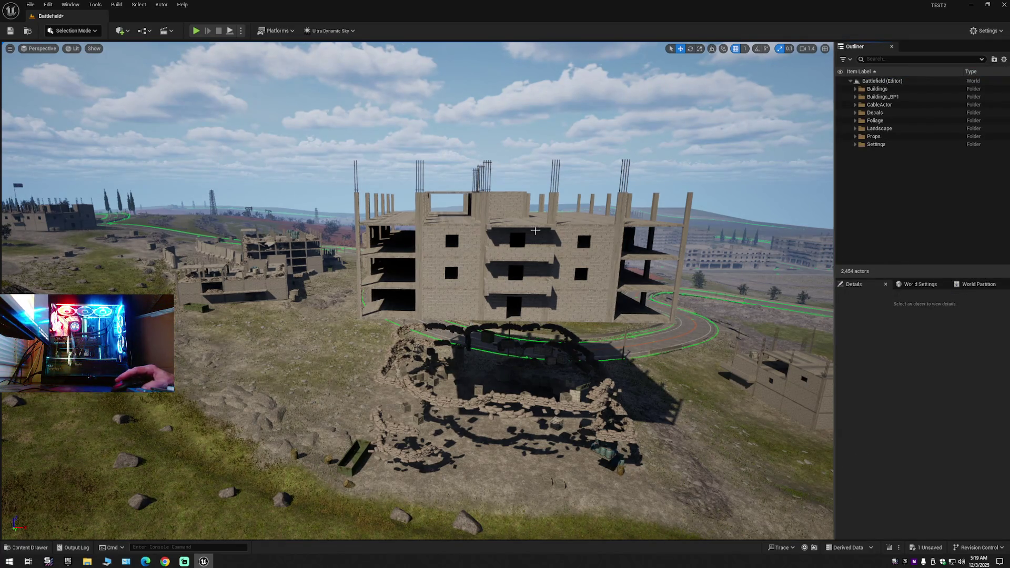
left_click(555, 274)
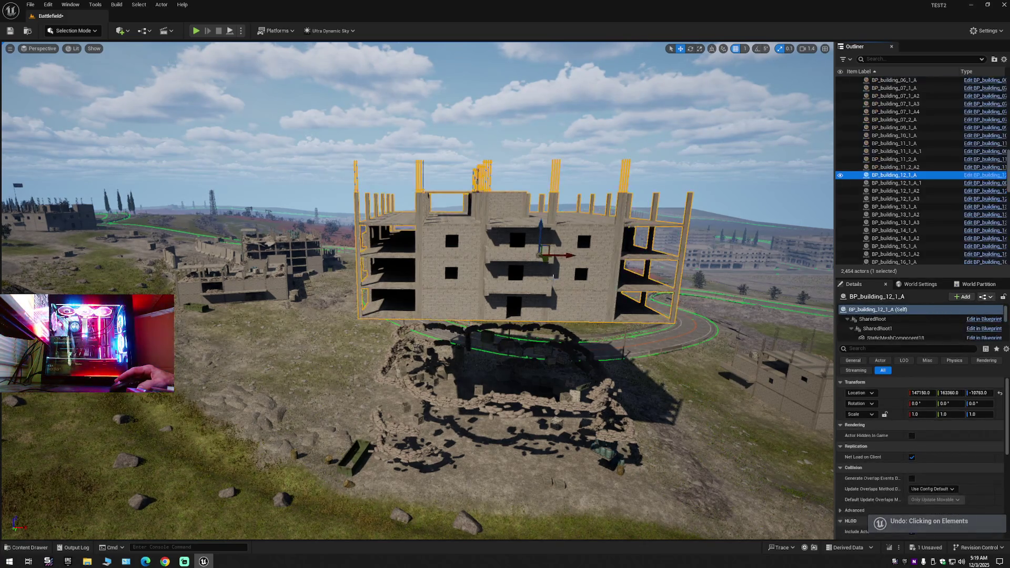
key("End")
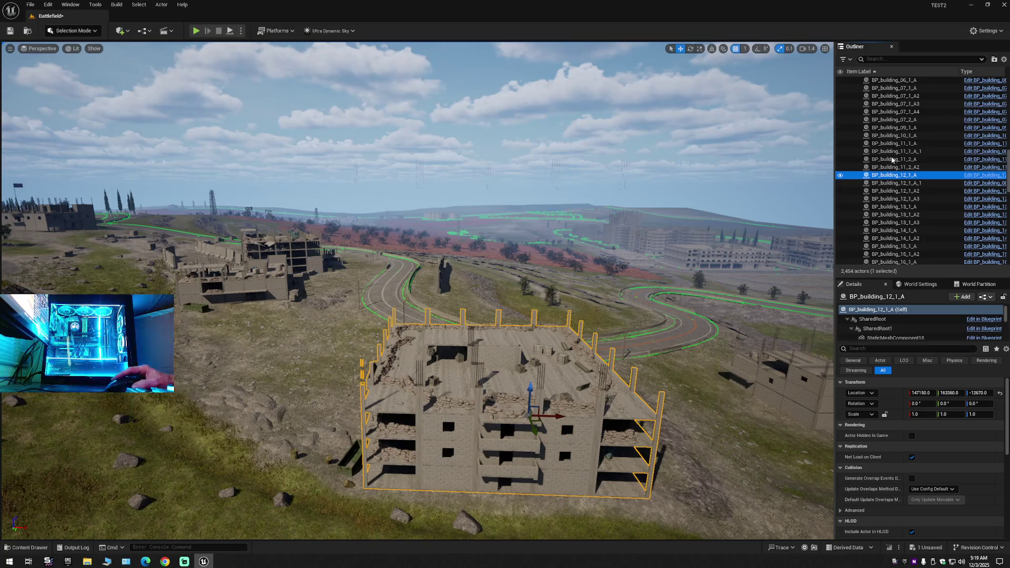
Collapse the Outliner tree again and fly over the town by the radio tower.
left_click(1003, 59)
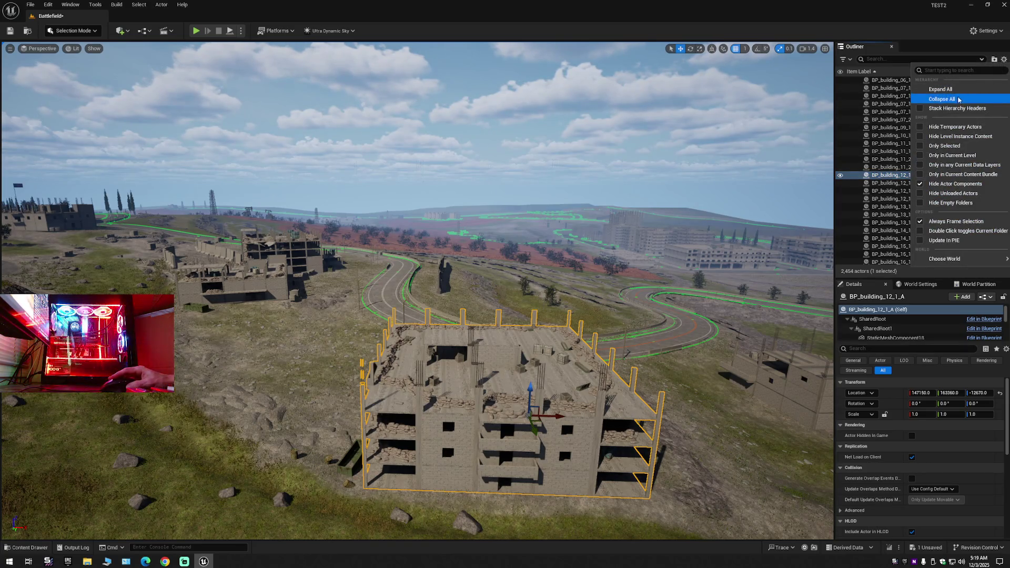
left_click(942, 98)
left_click(851, 81)
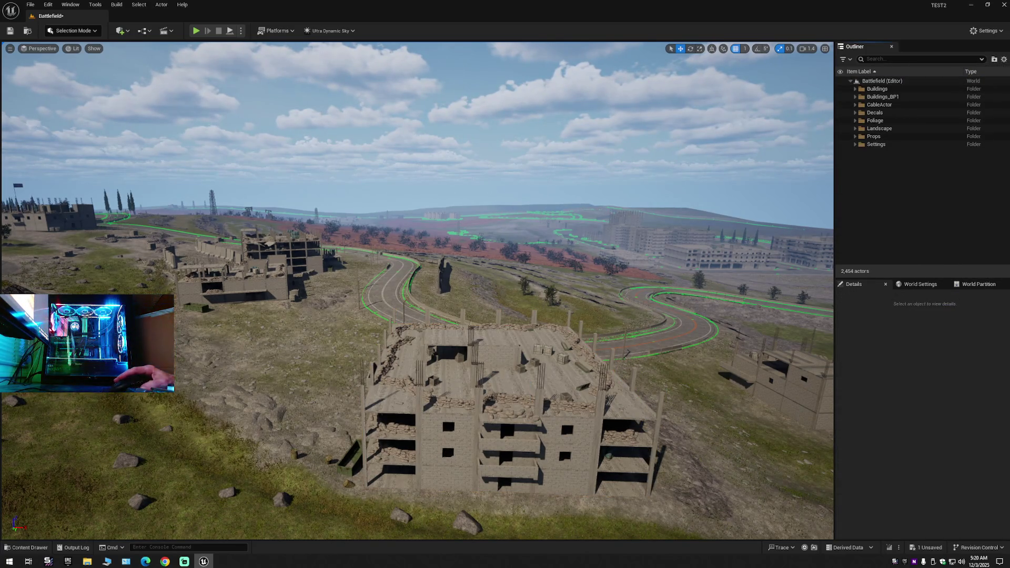
key("w")
scroll(417, 291, "up", 2)
key("w")
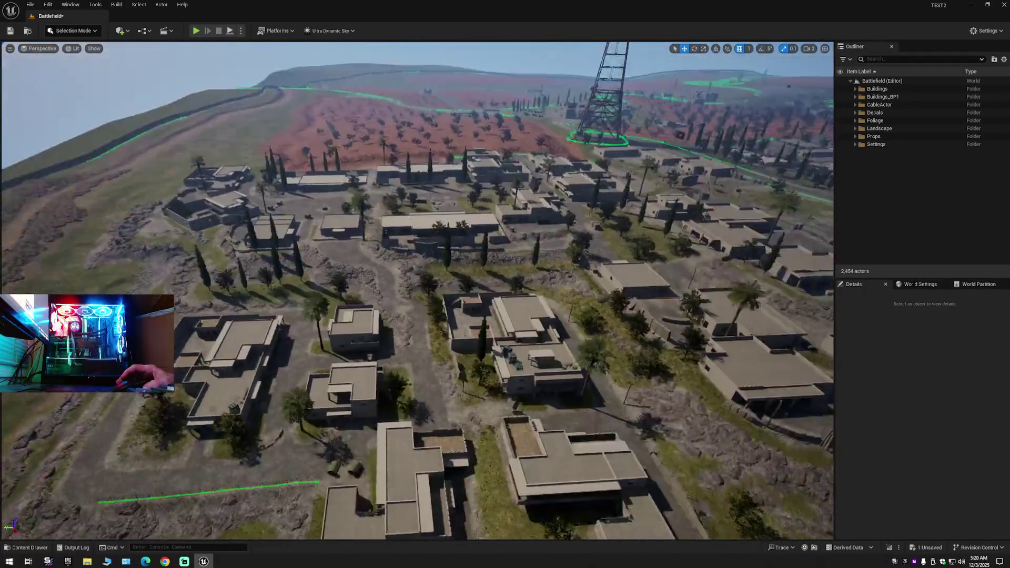
scroll(417, 291, "up", 1)
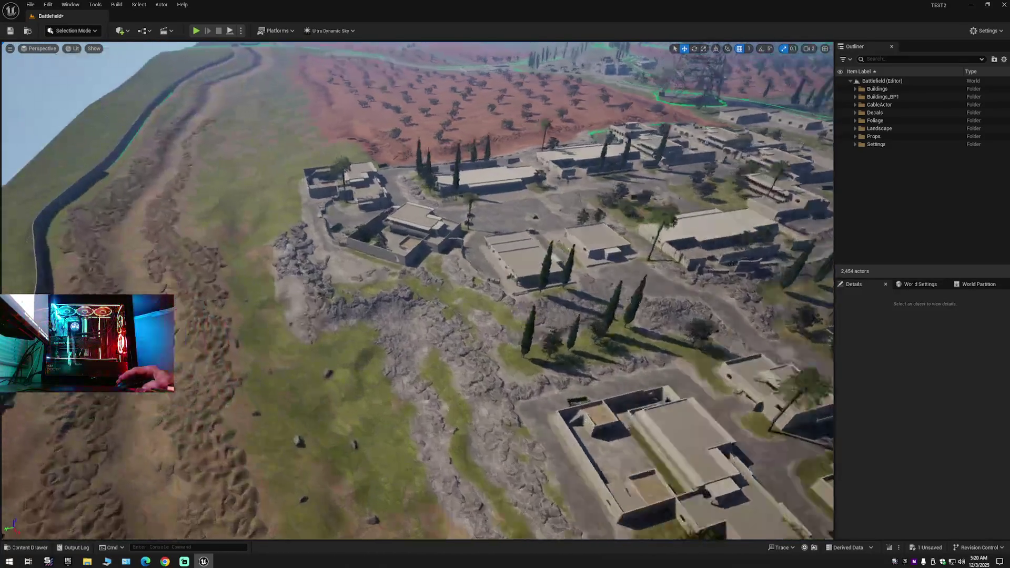
Select the walled compound and several other village buildings, then lift them straight up.
key("a")
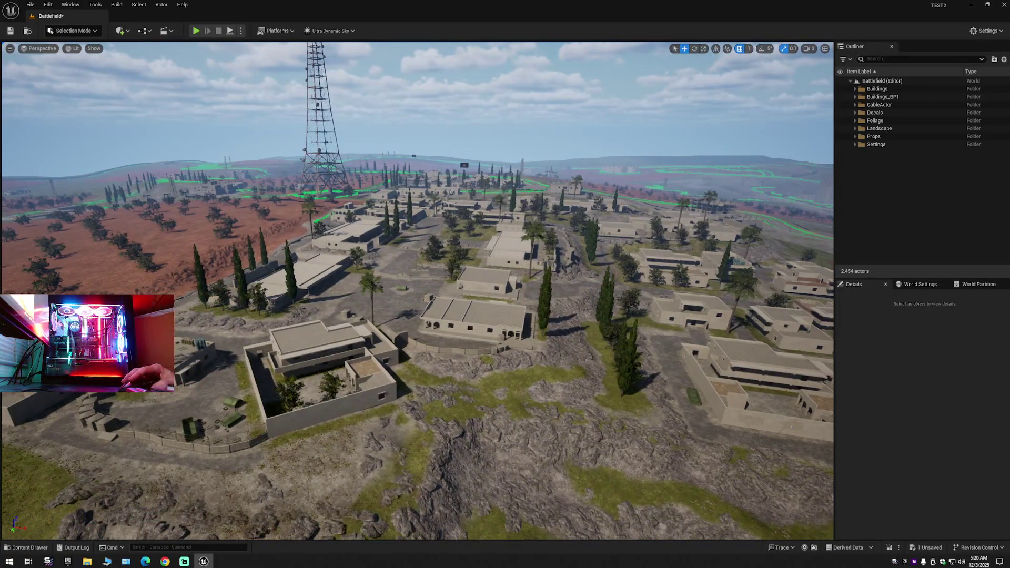
left_click(321, 363)
left_click(477, 314, "ctrl")
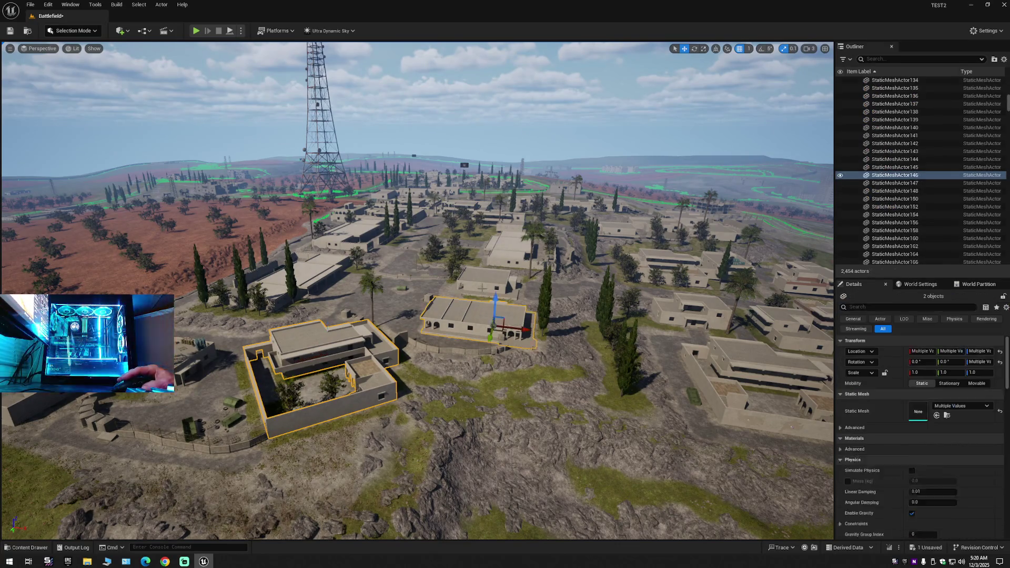
left_click(482, 282, "ctrl")
left_click(518, 250, "ctrl")
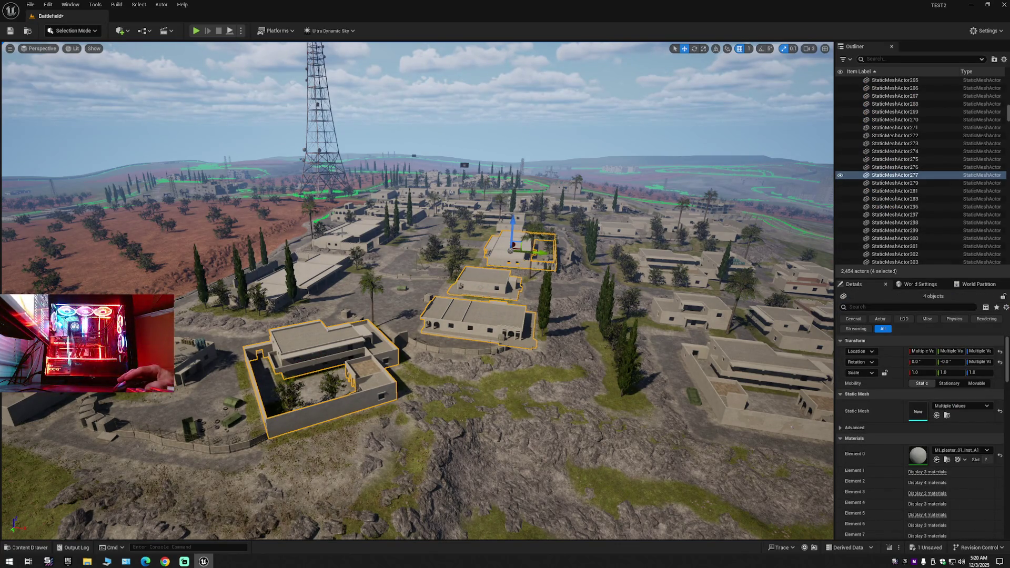
left_click(757, 368, "ctrl")
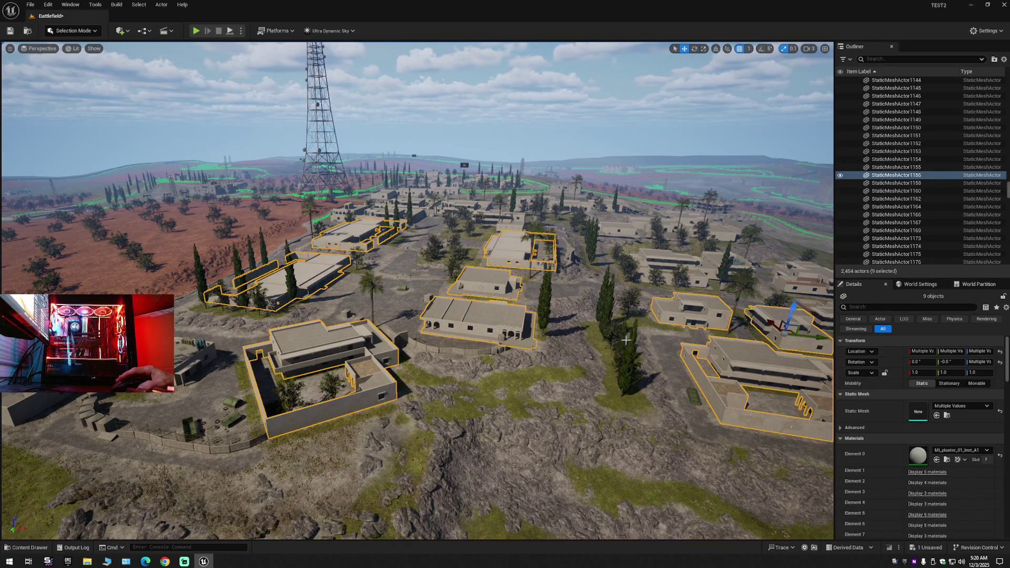
scroll(626, 341, "up", 10)
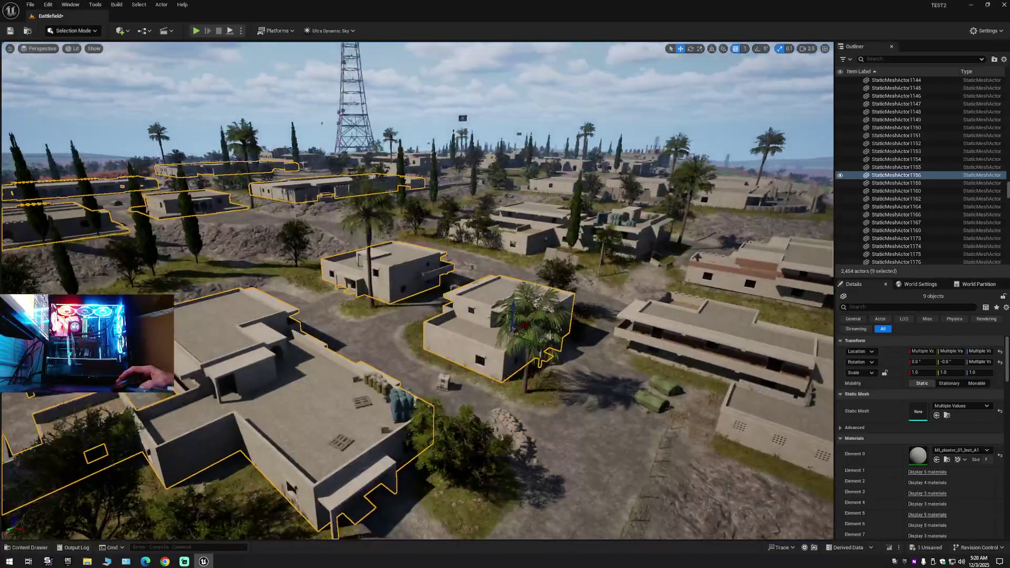
scroll(418, 291, "down", 5)
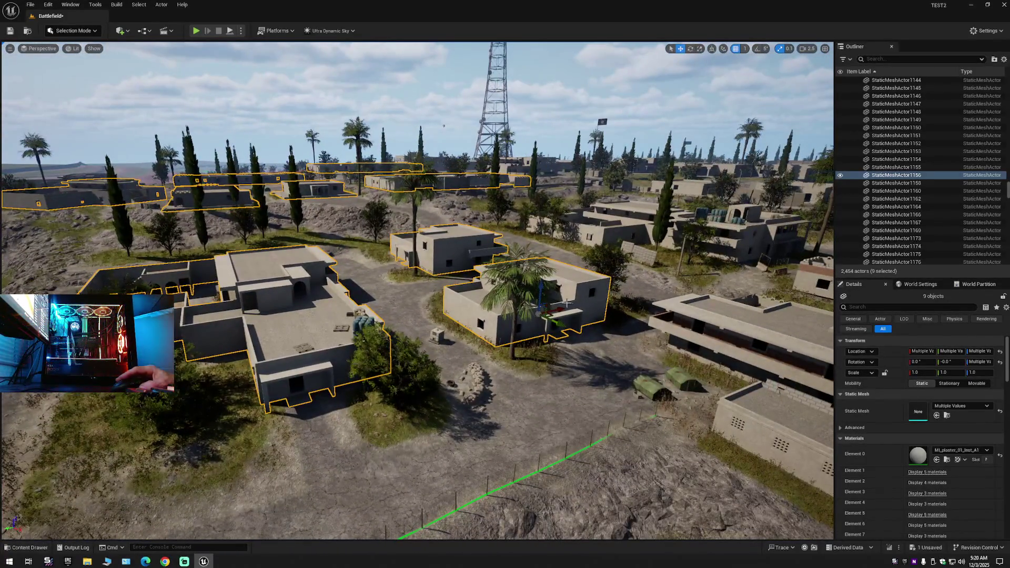
mouse_move(539, 293)
left_mouse_down()
mouse_move(541, 226)
mouse_move(522, 141)
left_mouse_up()
scroll(522, 141, "up", 10)
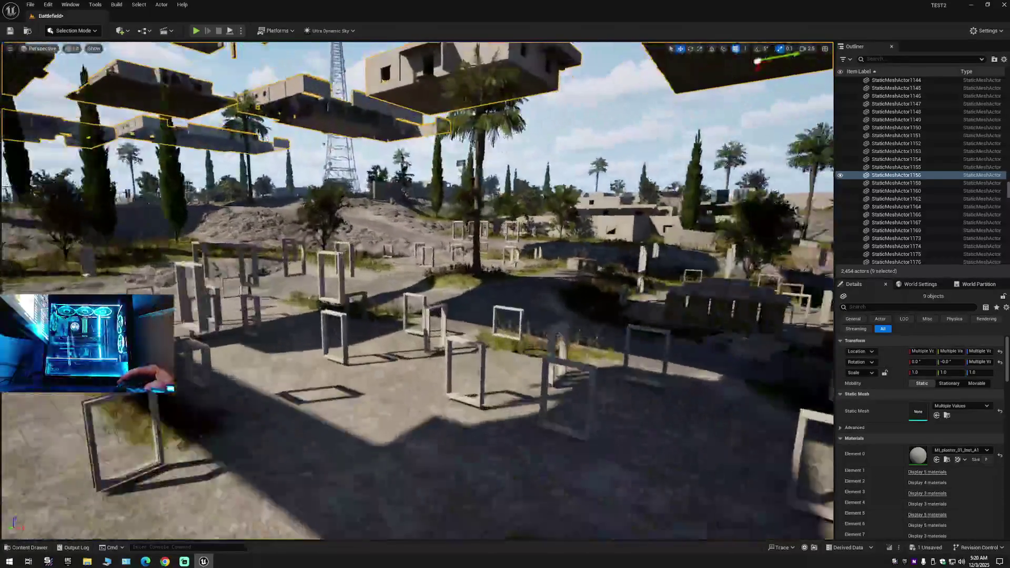
scroll(417, 291, "up", 10)
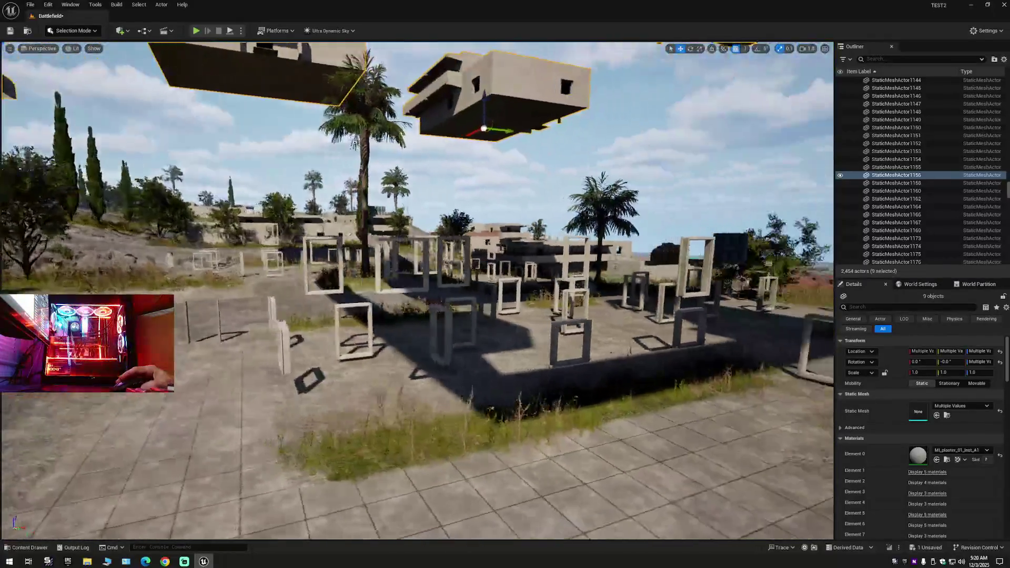
scroll(424, 302, "up", 10)
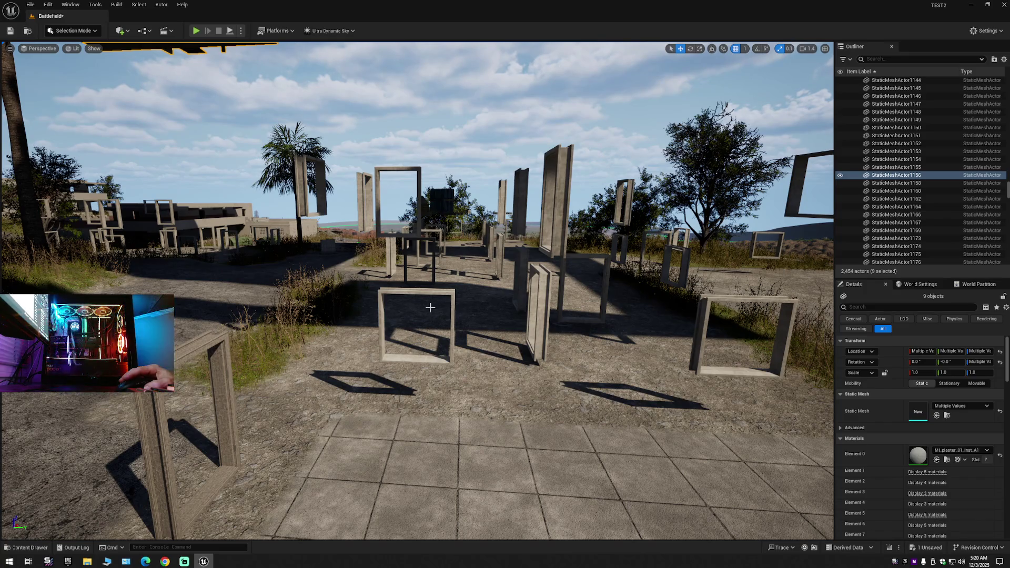
mouse_move(446, 319)
left_mouse_down()
mouse_move(390, 316)
mouse_move(389, 358)
mouse_move(389, 315)
mouse_move(347, 316)
mouse_move(347, 295)
mouse_move(347, 316)
left_mouse_up()
Undo the lift so the buildings return to the ground, and collapse the Outliner to clear the selection.
key("ctrl+z")
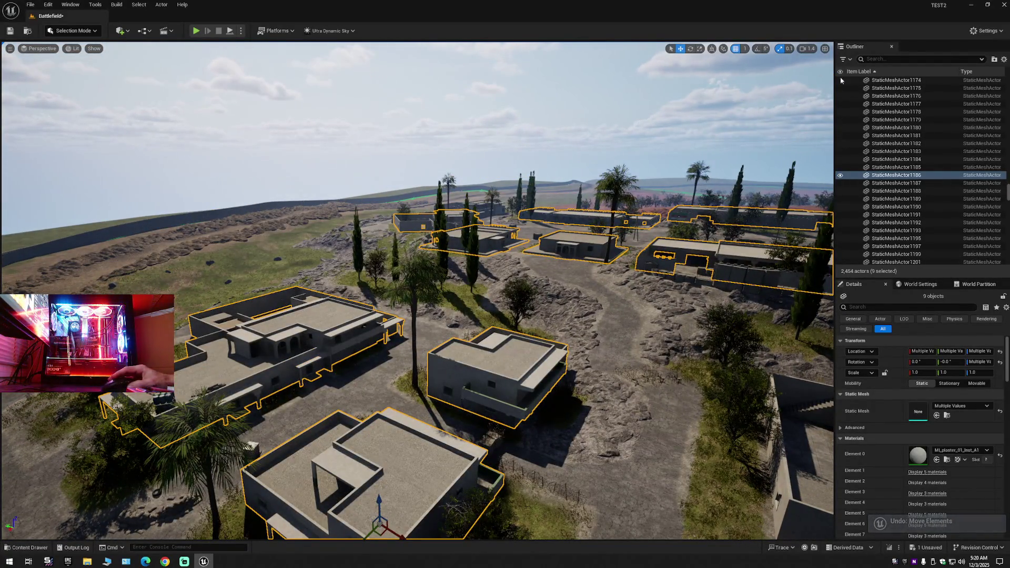
left_click(1003, 59)
left_click(937, 98)
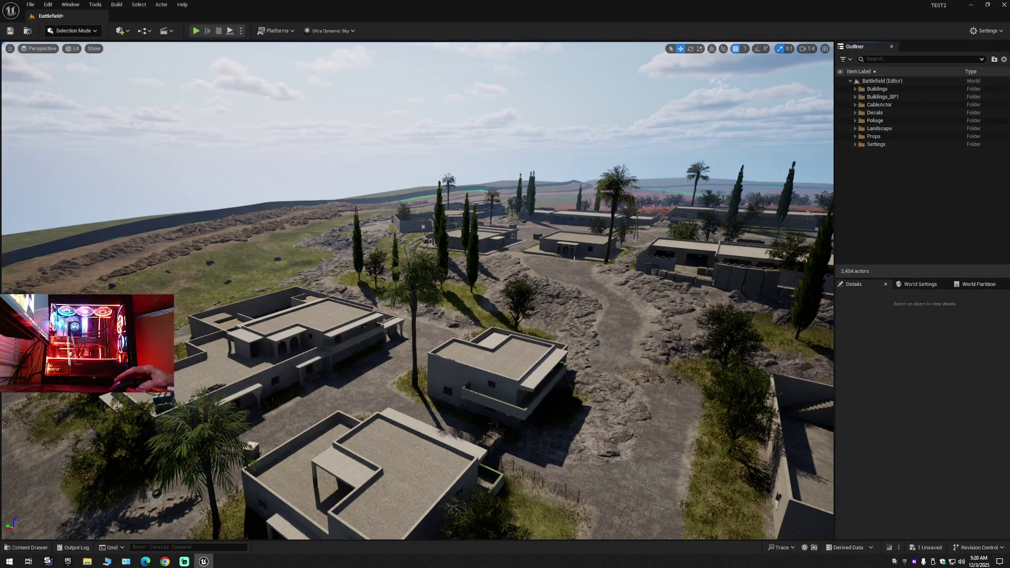
key("w")
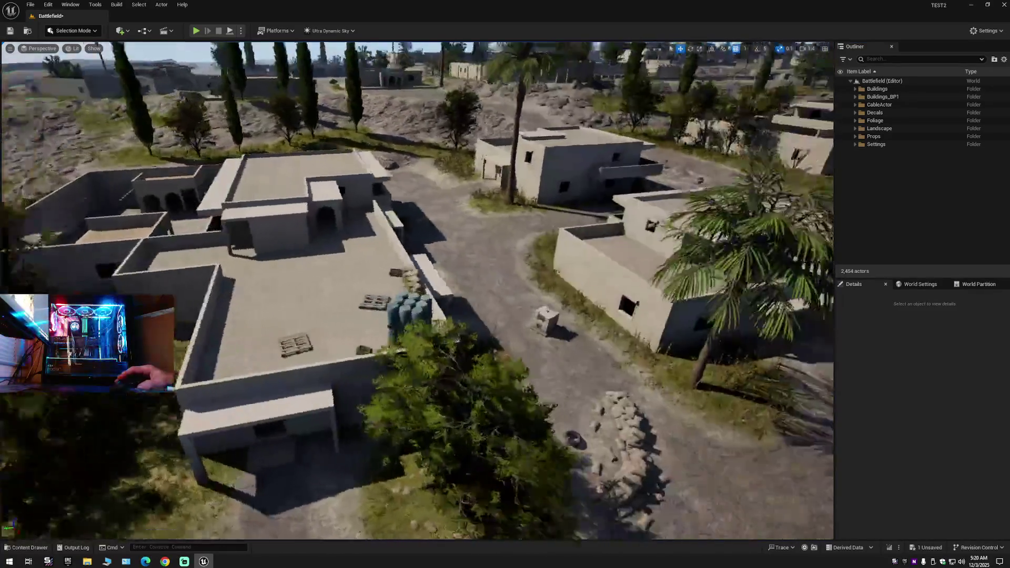
key("w")
left_click(529, 277)
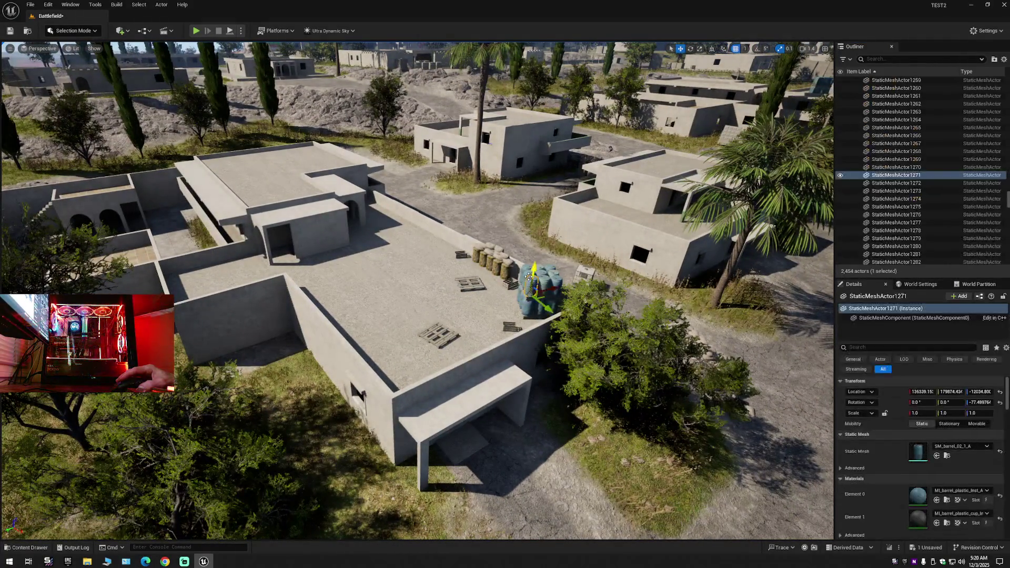
left_click(532, 280)
left_click(537, 276)
left_click(542, 273)
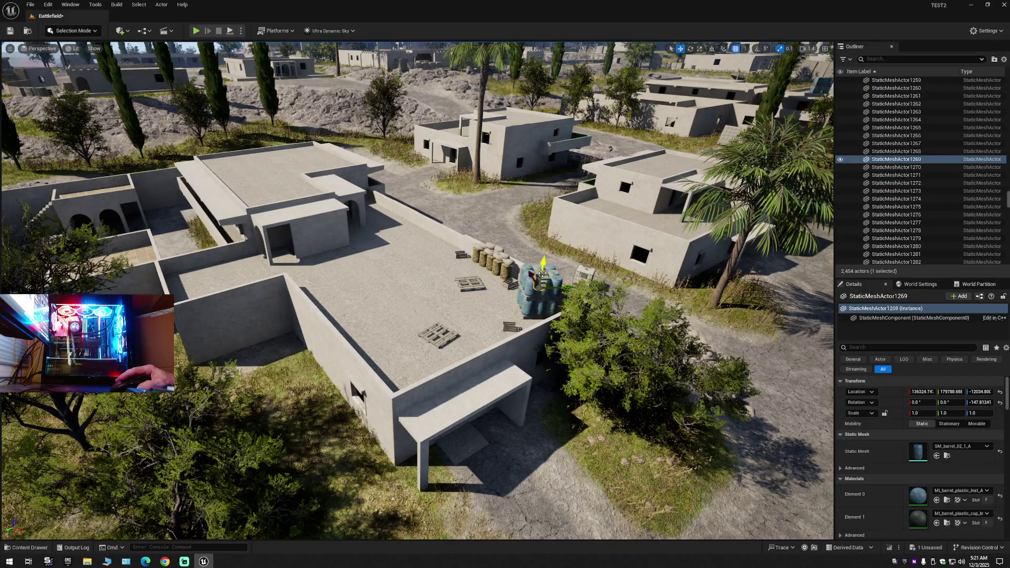
left_click(1003, 60)
left_click(942, 101)
left_click(851, 81)
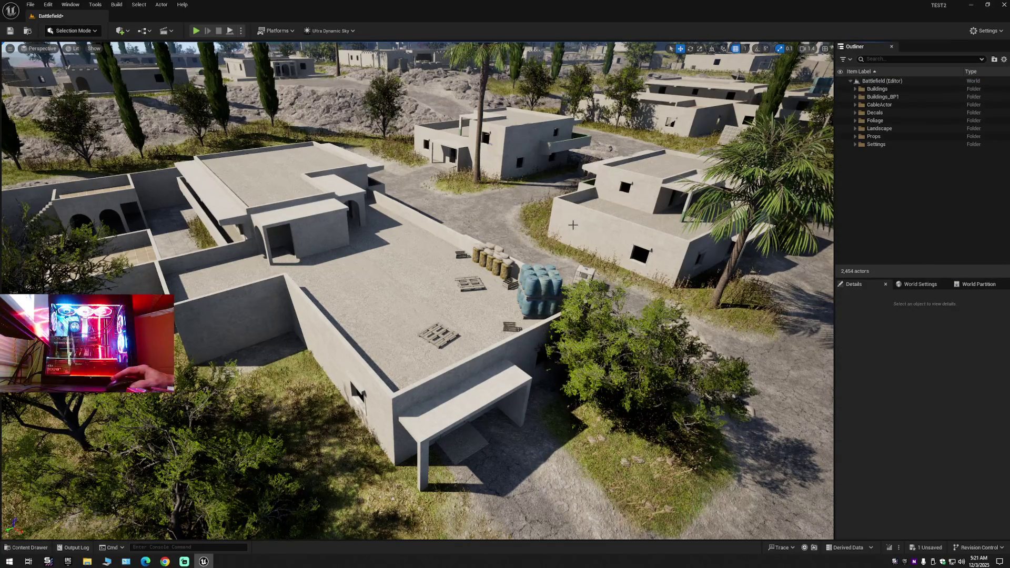
scroll(417, 290, "up", 2)
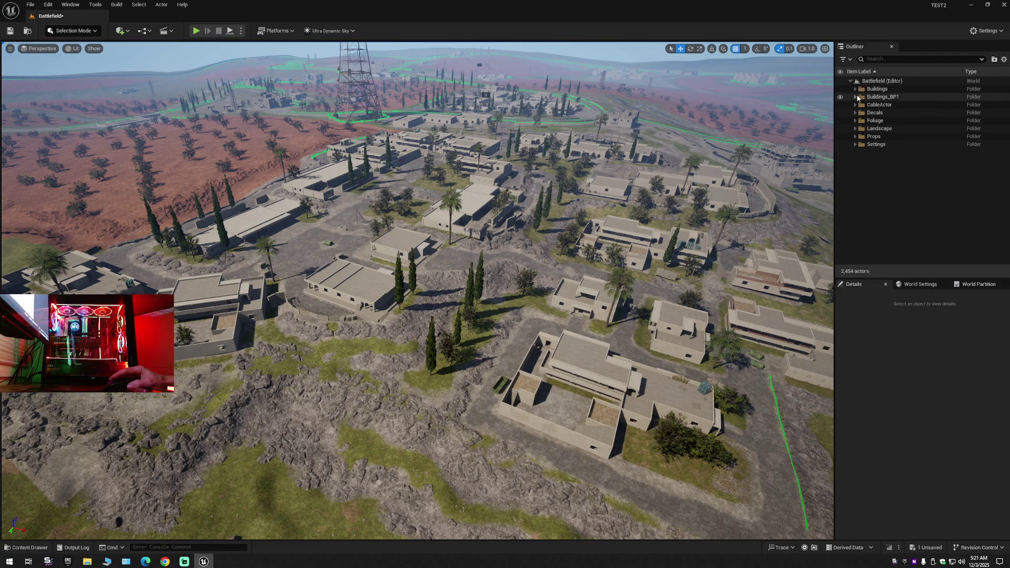
Expand Buildings_BP1, select its first actor through StaticMeshActor1891, and fly over the selected village.
left_click(855, 97)
left_click(897, 105)
left_click_drag(1008, 85, 1008, 255)
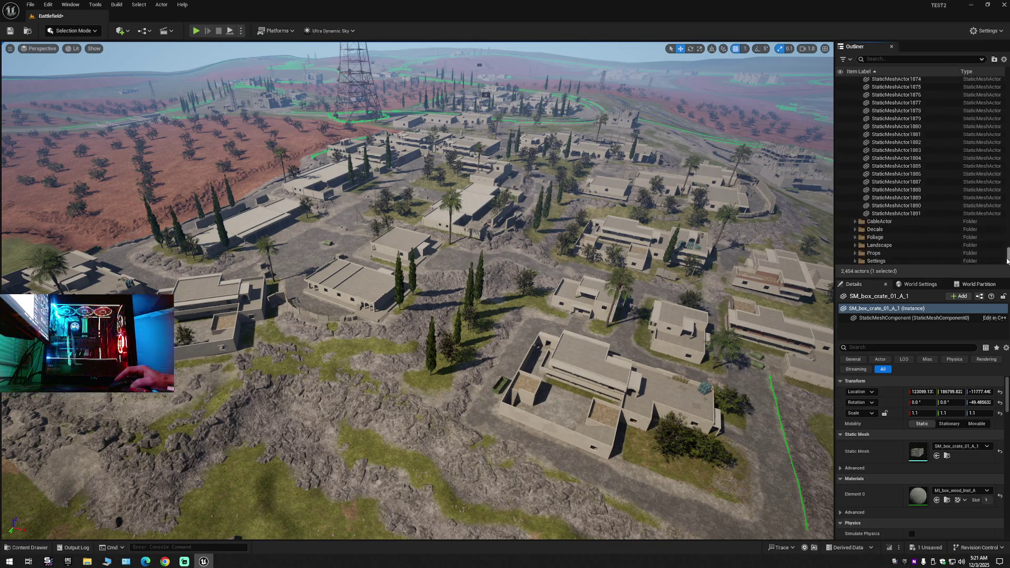
left_click(894, 214, "shift")
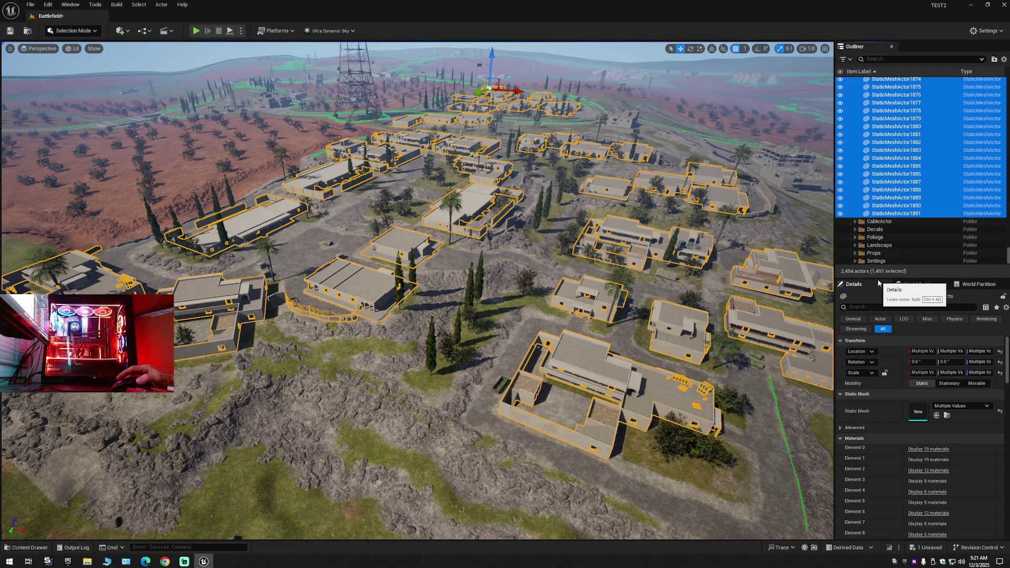
mouse_move(421, 316)
left_mouse_down()
mouse_move(316, 300)
mouse_move(363, 284)
mouse_move(310, 287)
mouse_move(342, 287)
left_mouse_up()
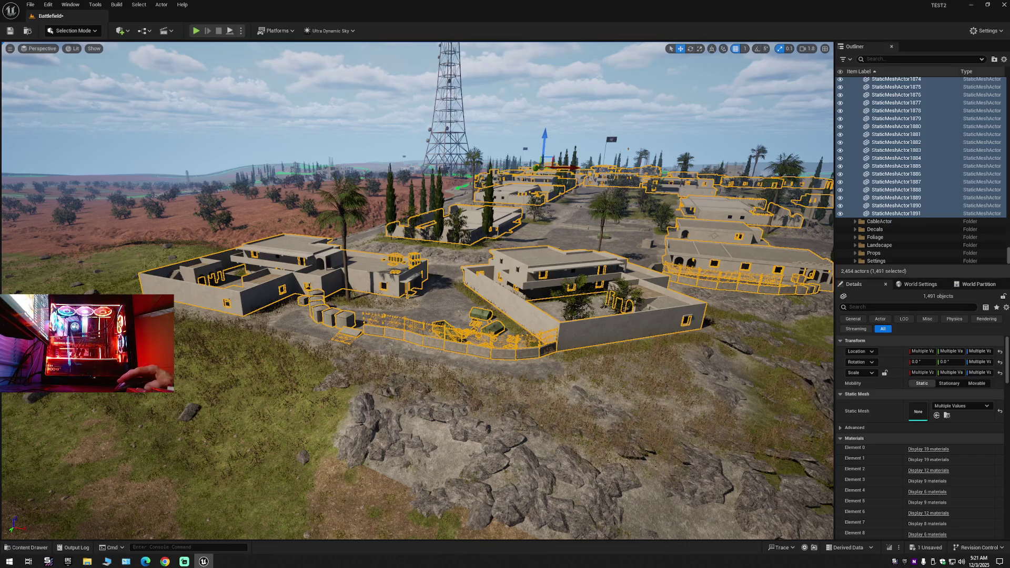
mouse_move(411, 368)
left_mouse_down()
mouse_move(360, 369)
mouse_move(447, 369)
mouse_move(405, 369)
mouse_move(420, 368)
mouse_move(421, 328)
left_mouse_up()
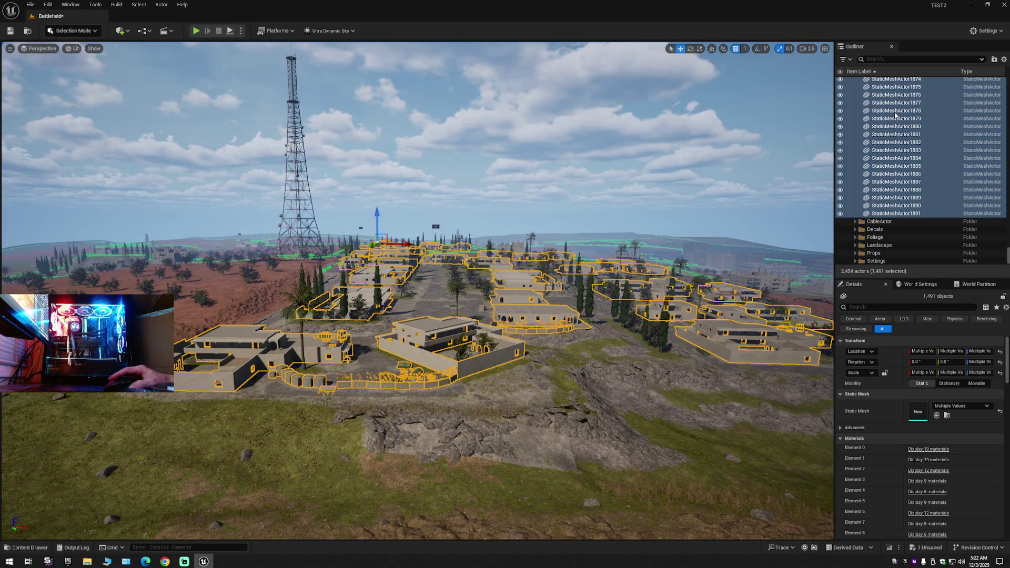
left_click(1003, 59)
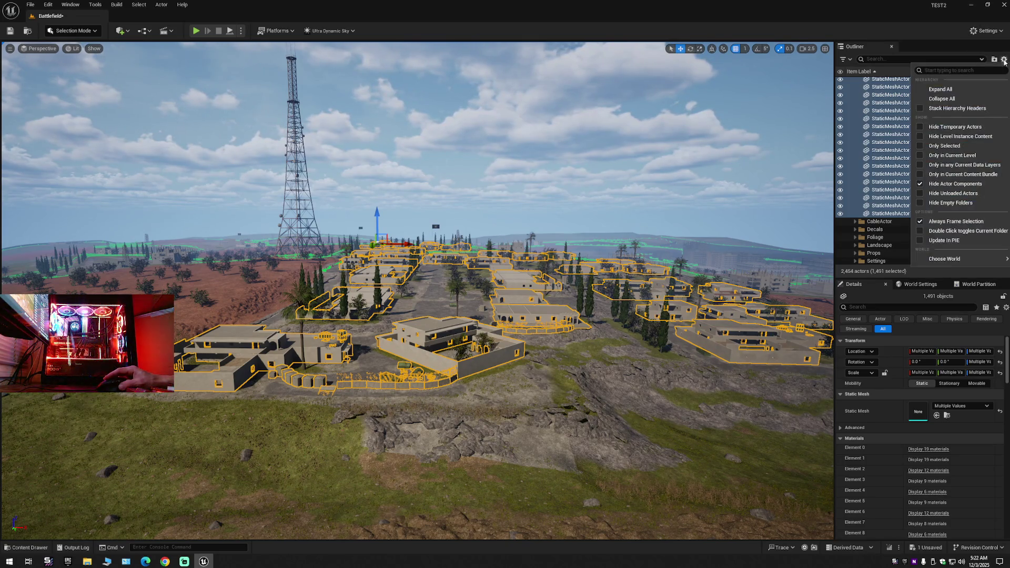
Collapse the Outliner, deselect the village actors, and open the content browser showing sandbag meshes.
left_click(946, 99)
left_click(869, 92)
left_click(850, 81)
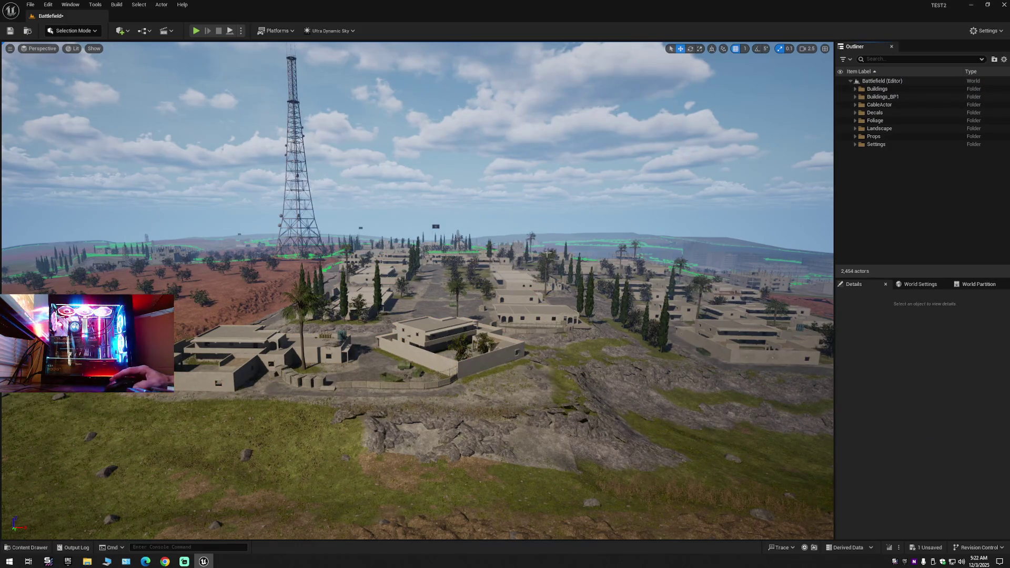
key("w")
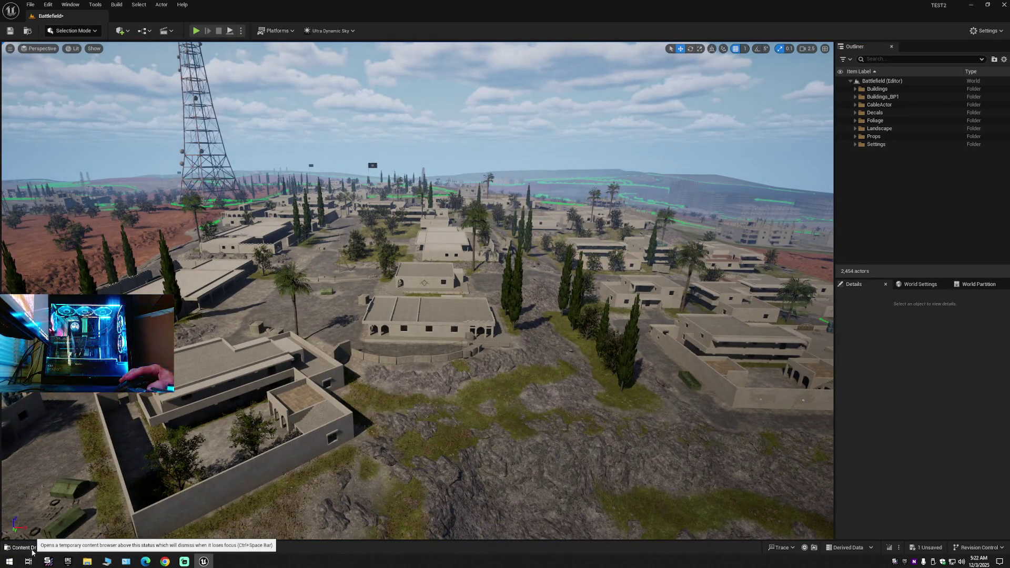
left_click(33, 552)
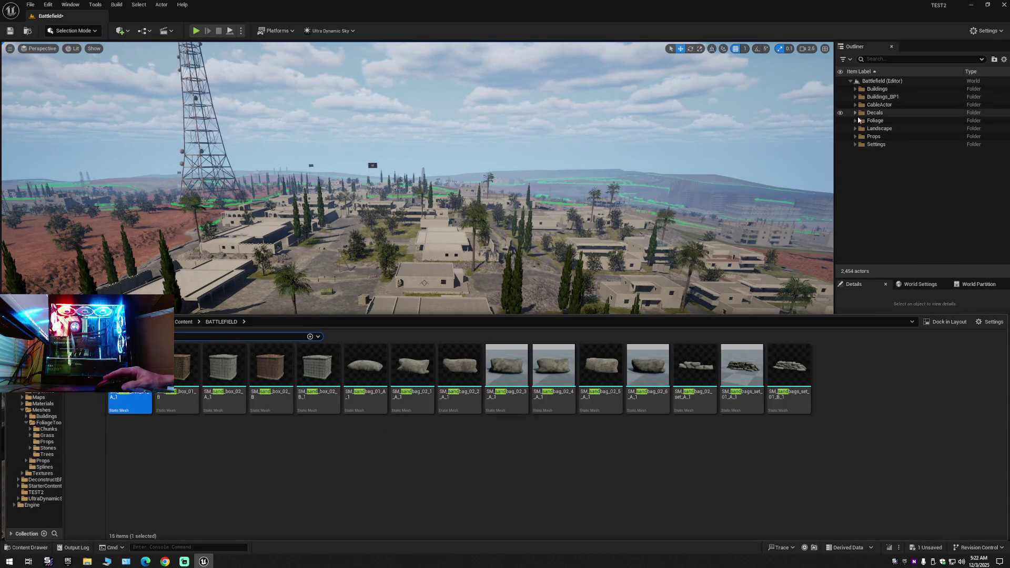
Select BP_Deconstruct under Settings and eyedrop a level StaticMeshActor into Blueprint For Deconstruction.
left_click(855, 145)
left_click(873, 152)
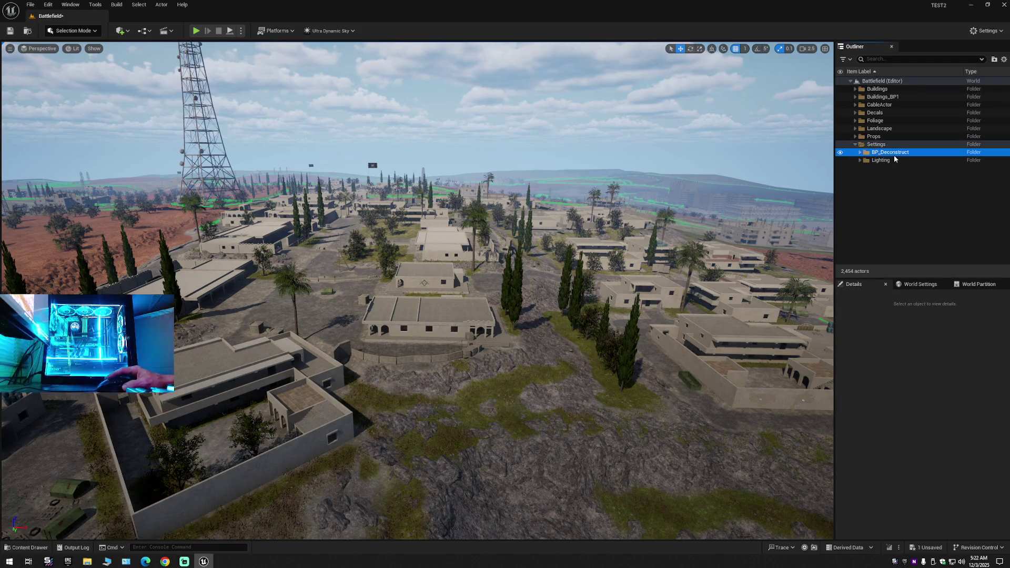
left_click(855, 144)
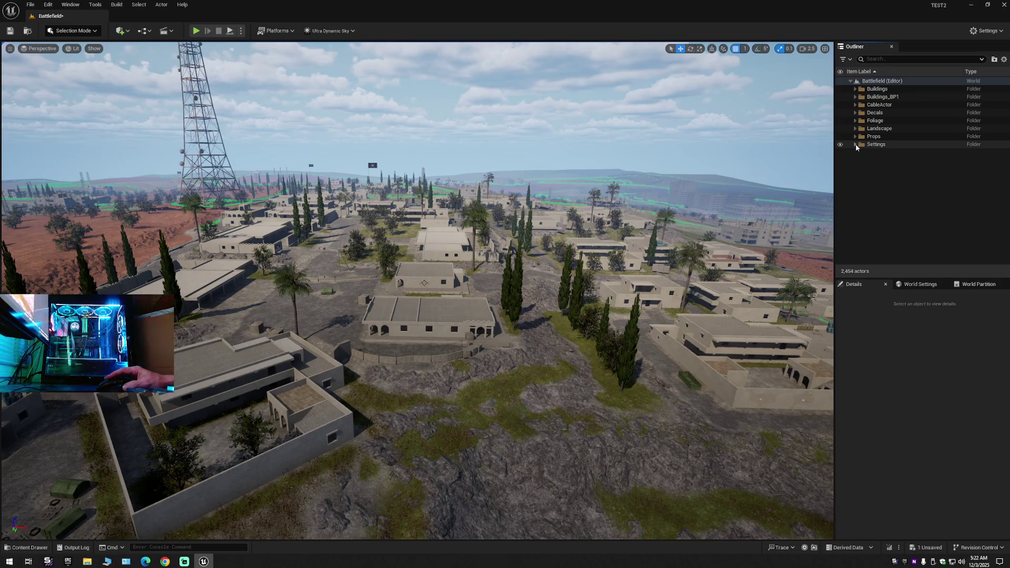
left_click(855, 144)
left_click(860, 152)
left_click(894, 160)
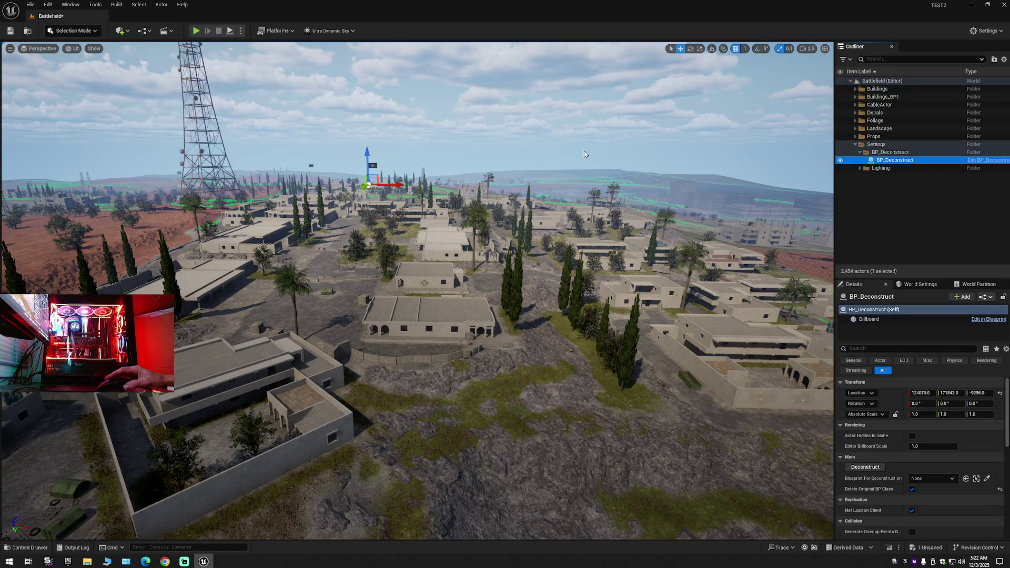
left_click(976, 478)
left_click(238, 365)
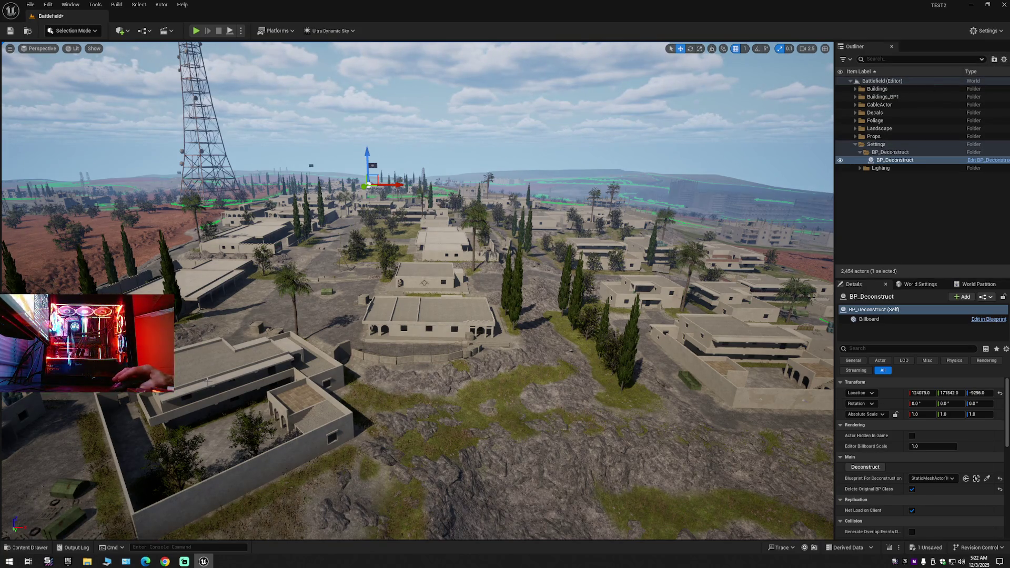
left_click(1004, 59)
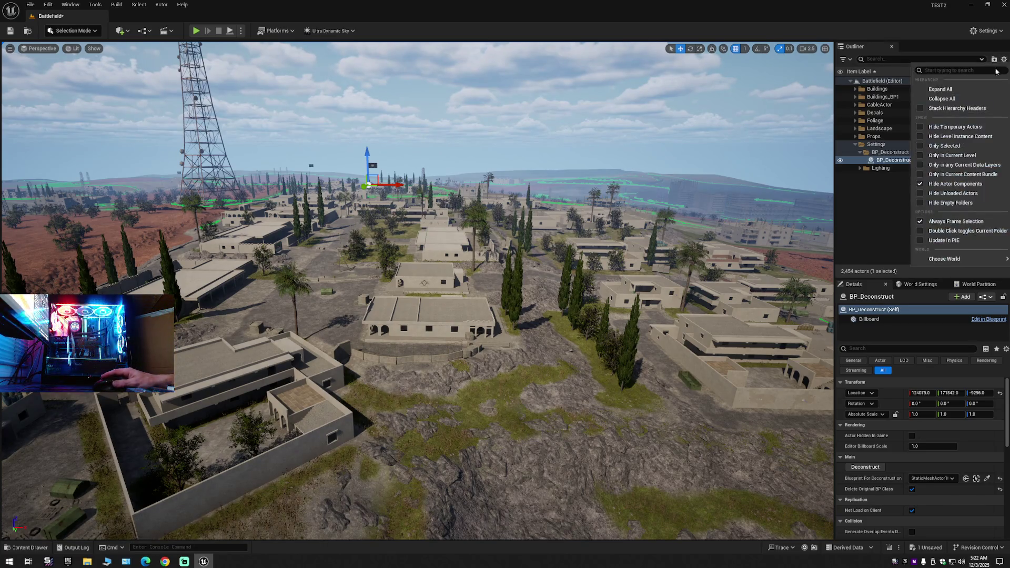
Collapse the Outliner, fly down to the walled compound, and select StaticMeshActor102 with its context menu.
left_click(954, 99)
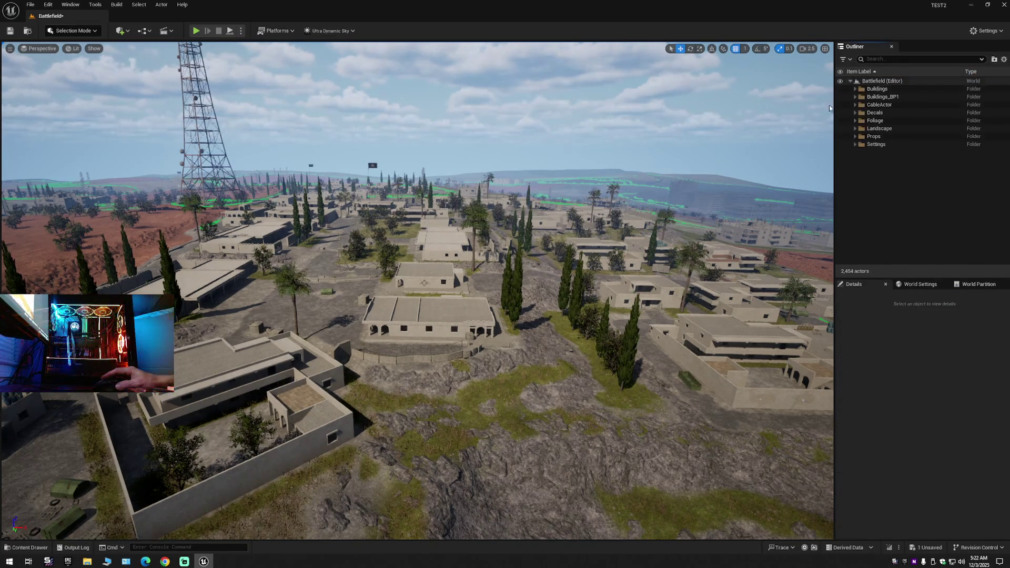
left_click_drag(500, 423, 501, 423)
scroll(500, 424, "down", 1)
scroll(500, 424, "down", 1)
left_click_drag(501, 283, 501, 283)
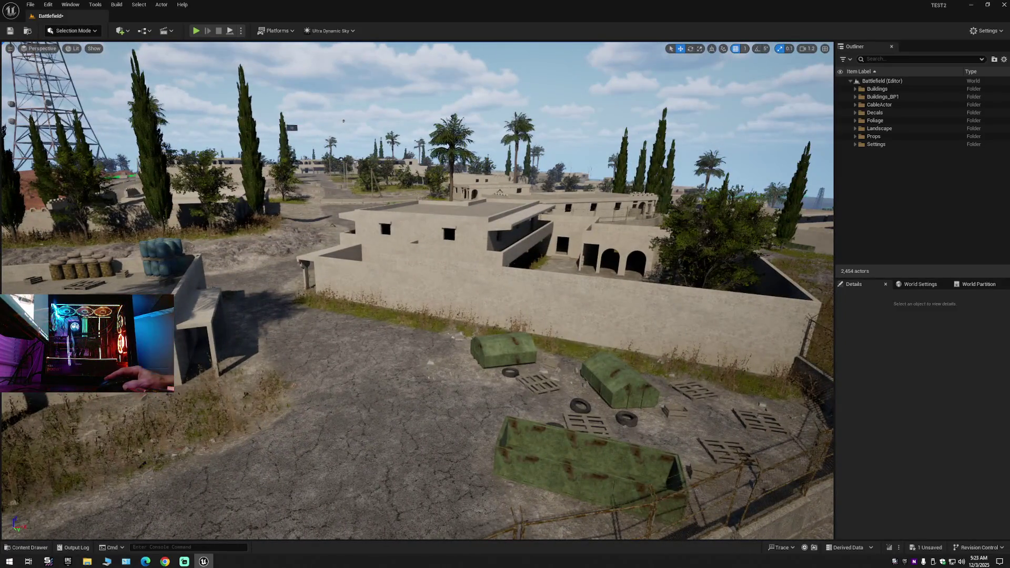
left_click(501, 282)
right_click(502, 283)
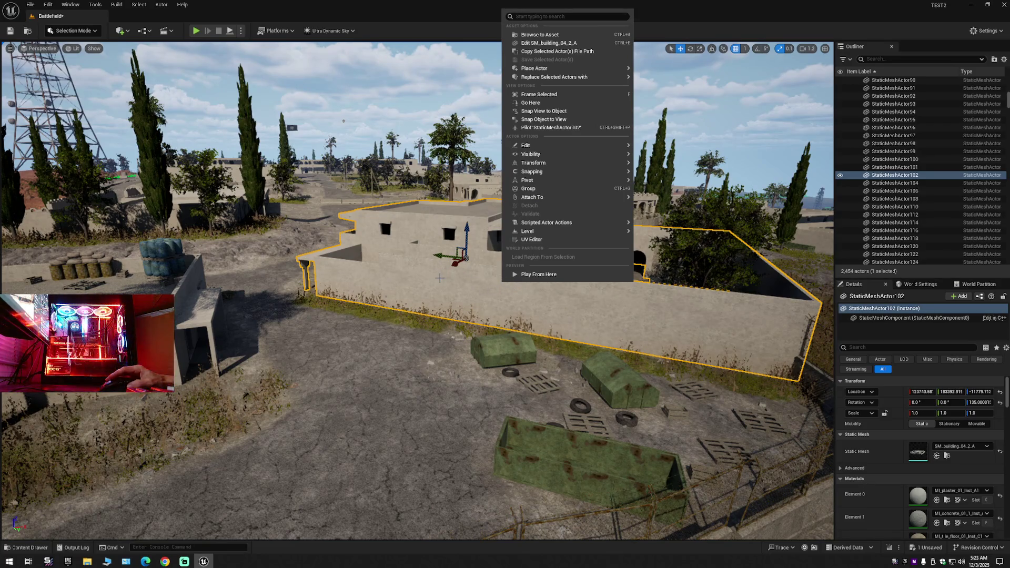
left_click(74, 31)
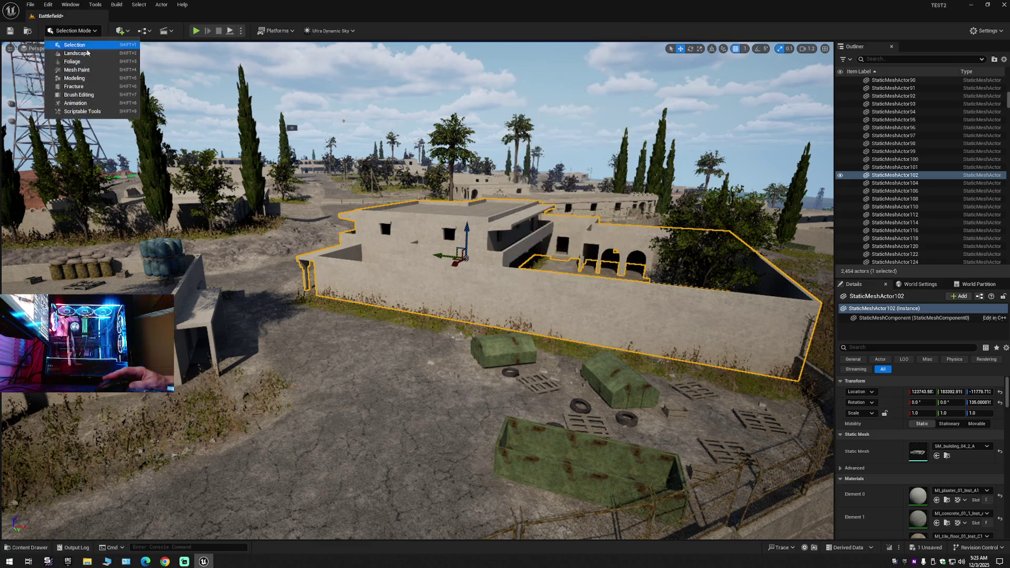
Enter Modeling Mode and browse the XForm, Deform, Model and Mesh tool categories, ending on XForm.
left_click(88, 82)
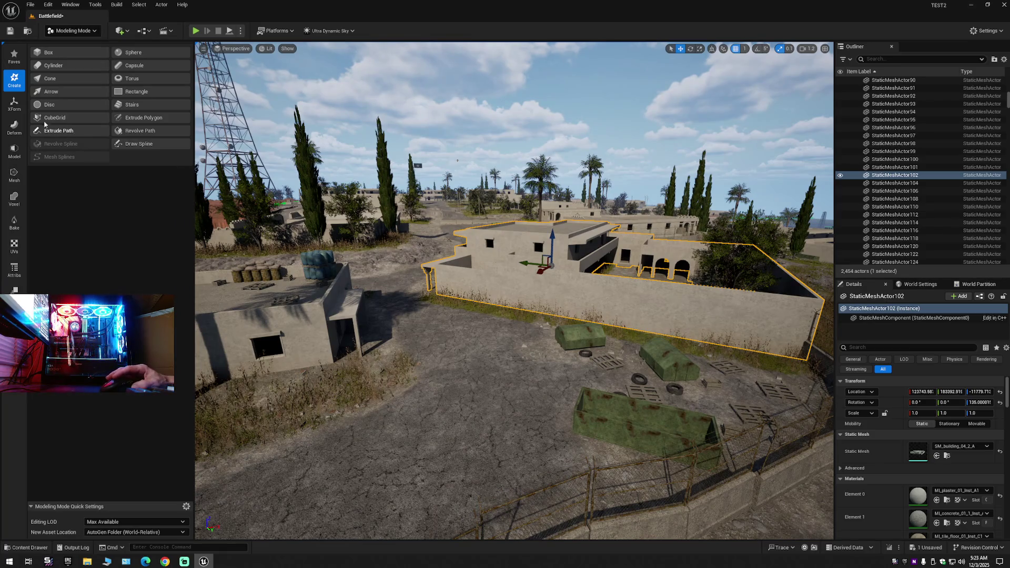
left_click(14, 107)
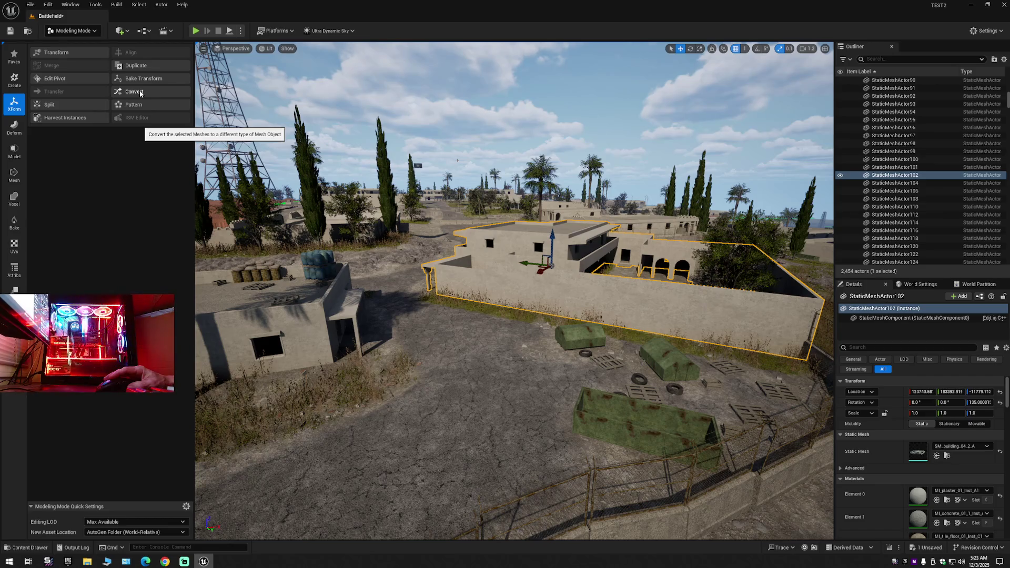
left_click(21, 132)
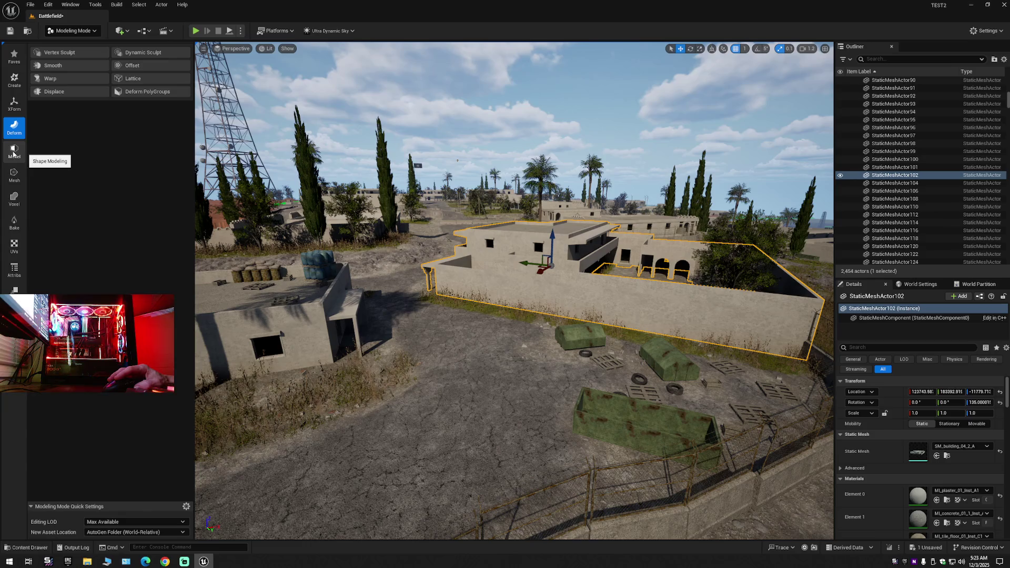
left_click(13, 153)
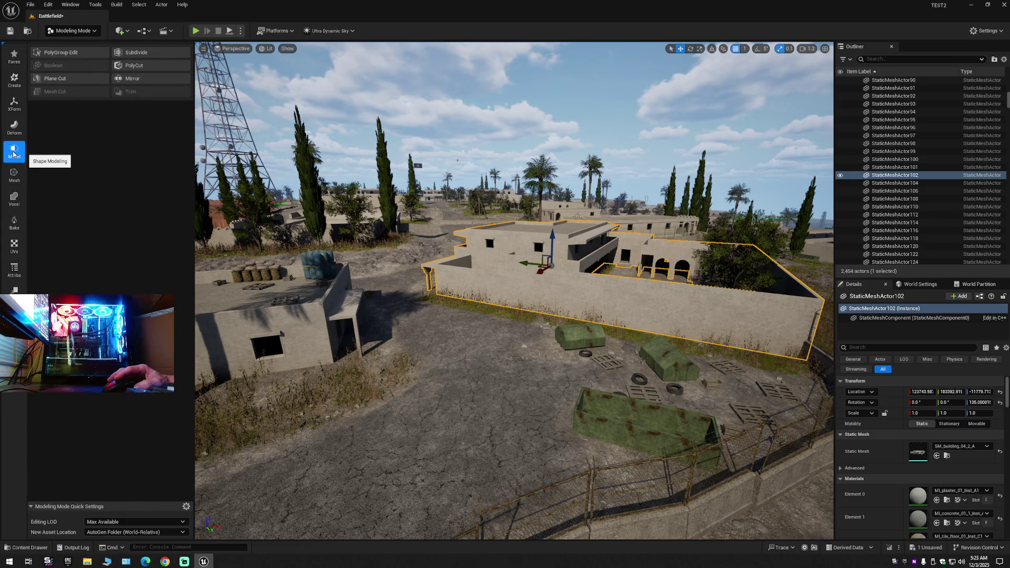
left_click(14, 177)
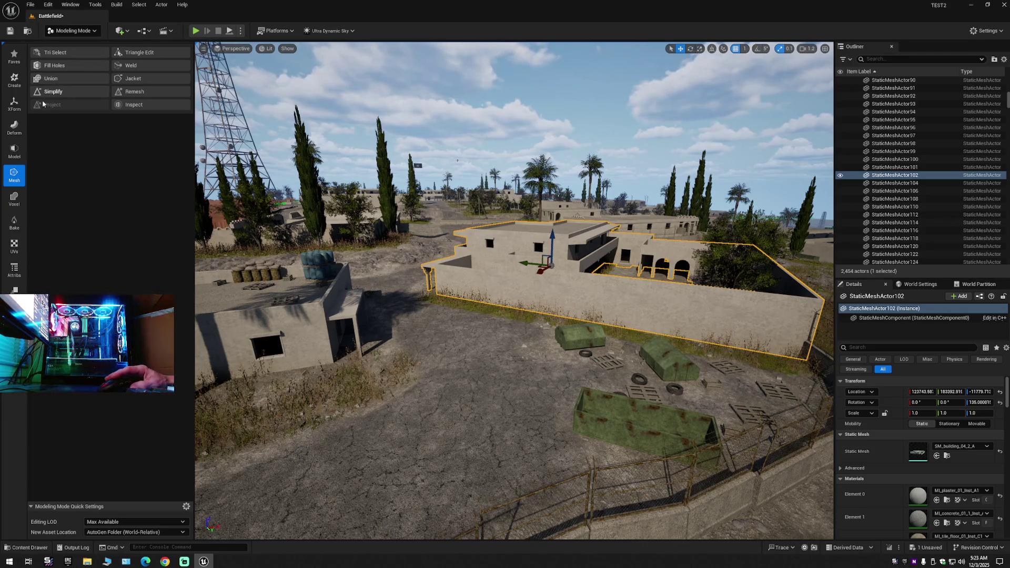
left_click(14, 108)
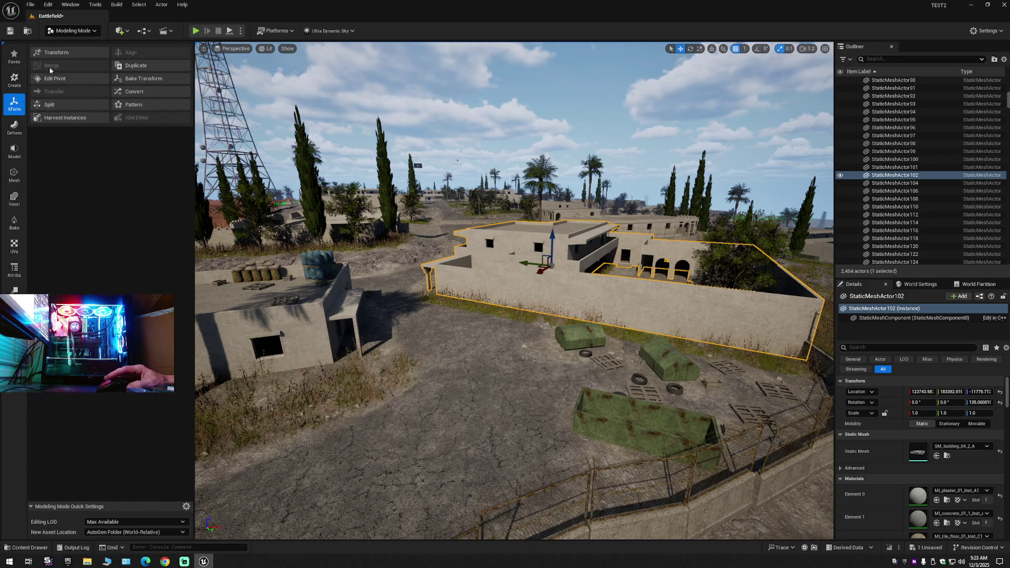
Switch back to Selection Mode and look steeply down over the walled building's corner.
left_click(72, 31)
left_click(69, 46)
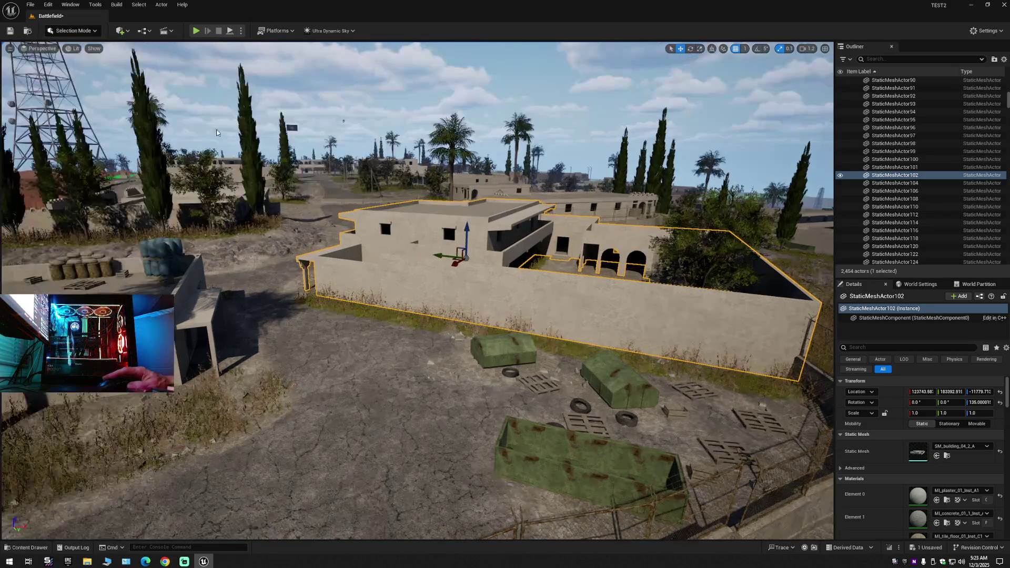
key("Up")
key("Right")
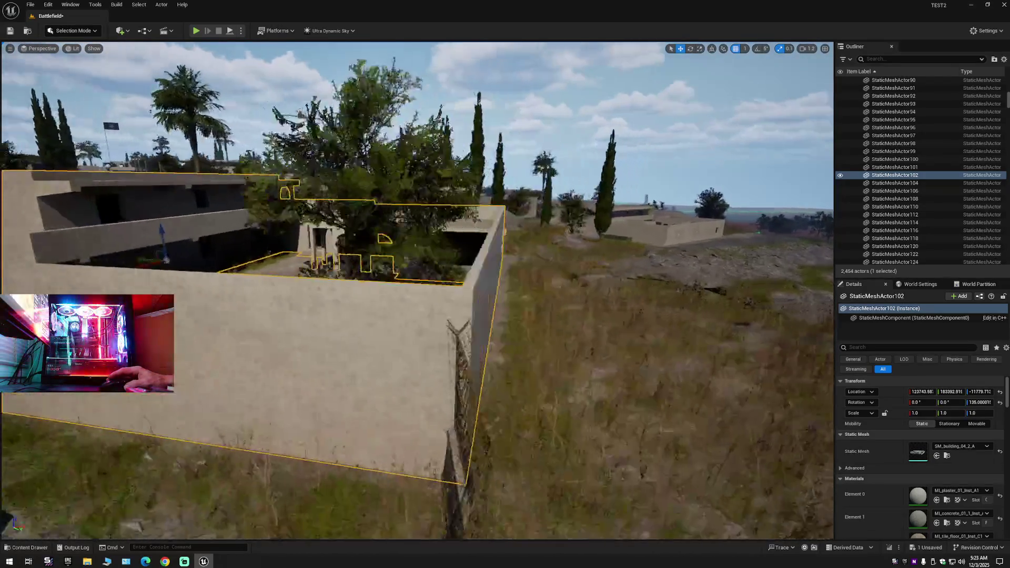
key("Left")
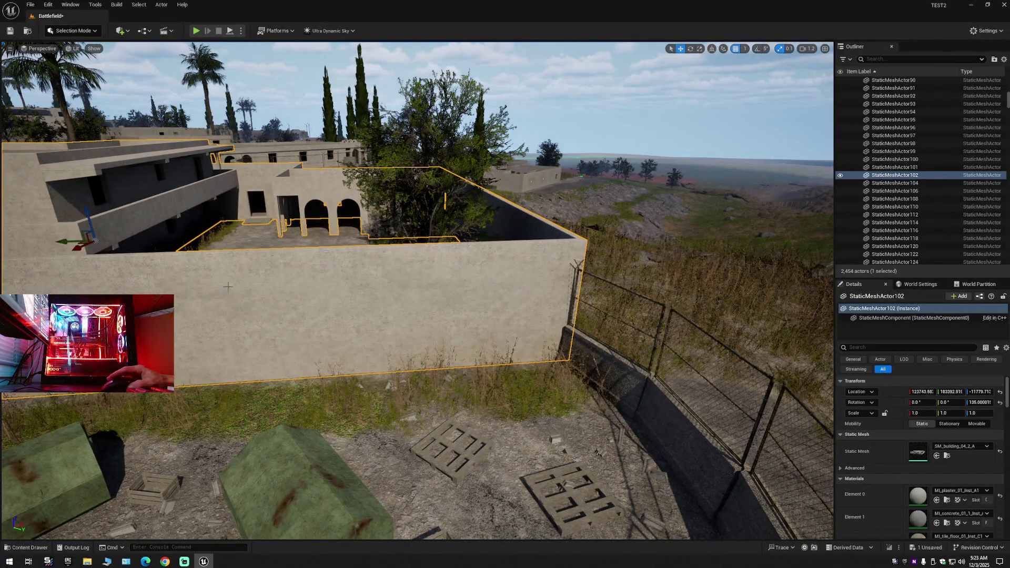
key("Down")
key("Up")
key("Up")
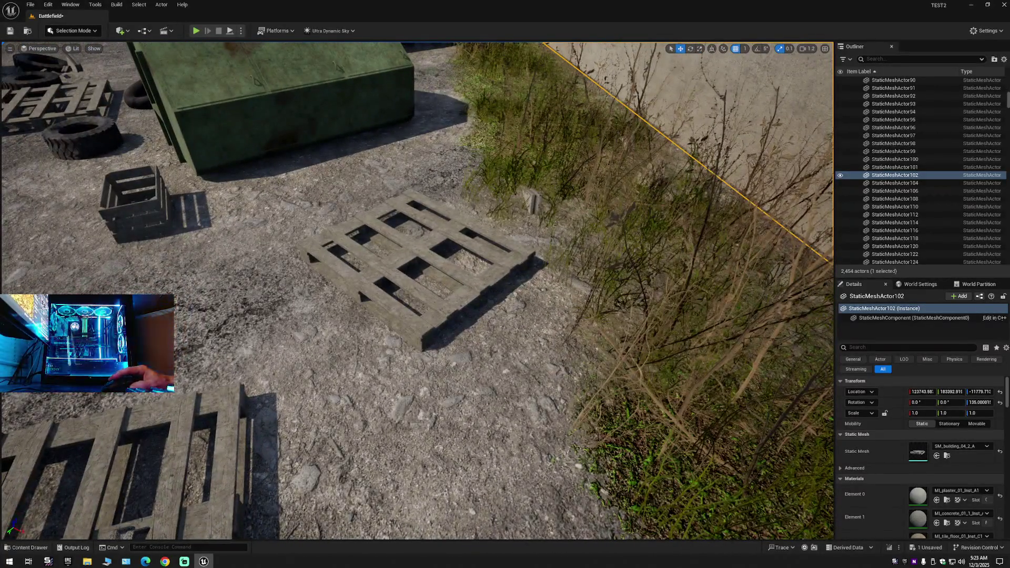
Raise the wooden pallet beside the wall, undo it, then fly out toward the village and radio tower.
left_click(418, 260)
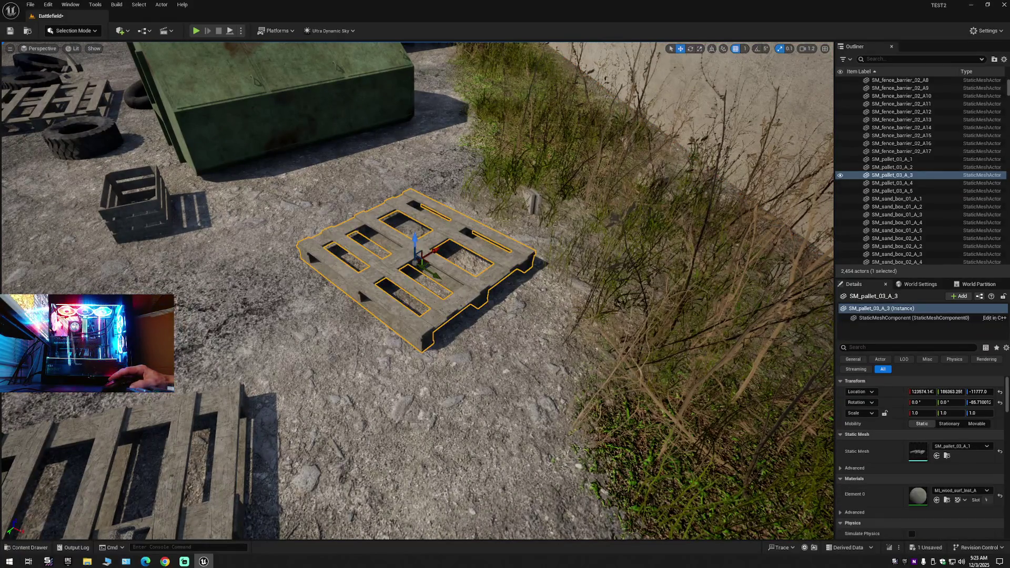
left_click_drag(415, 241, 415, 176)
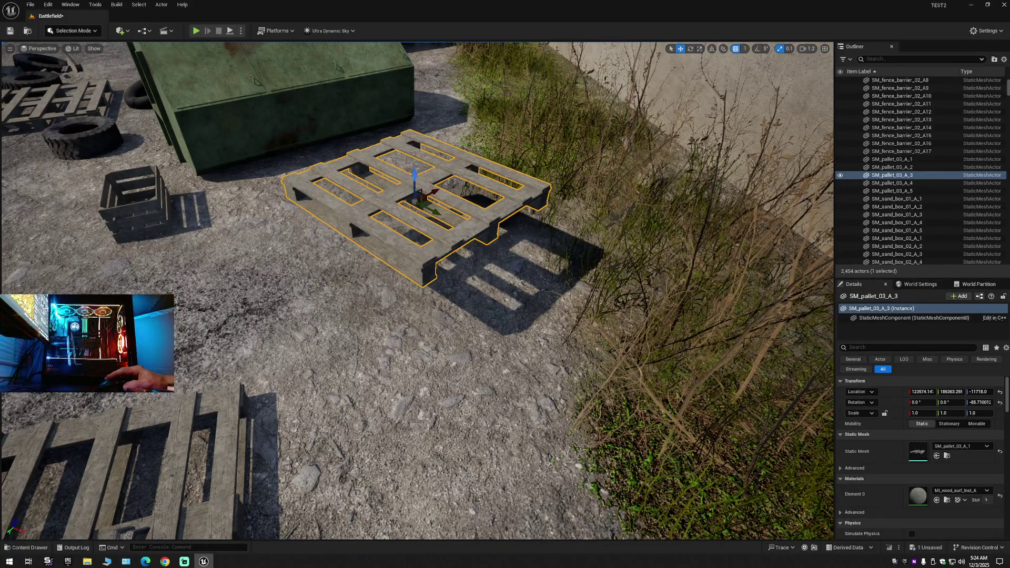
key("ctrl+z")
key("Up")
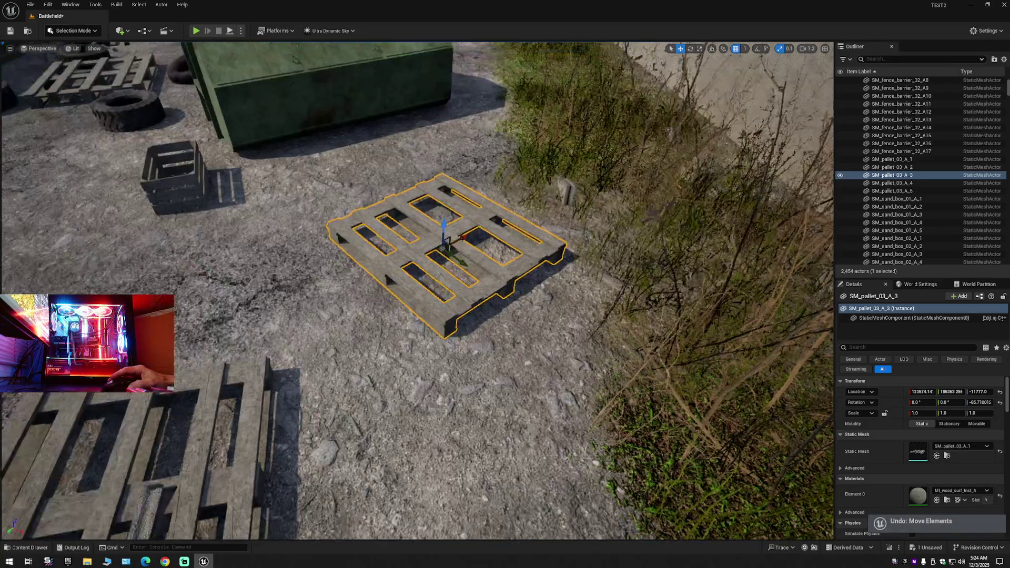
key("Down")
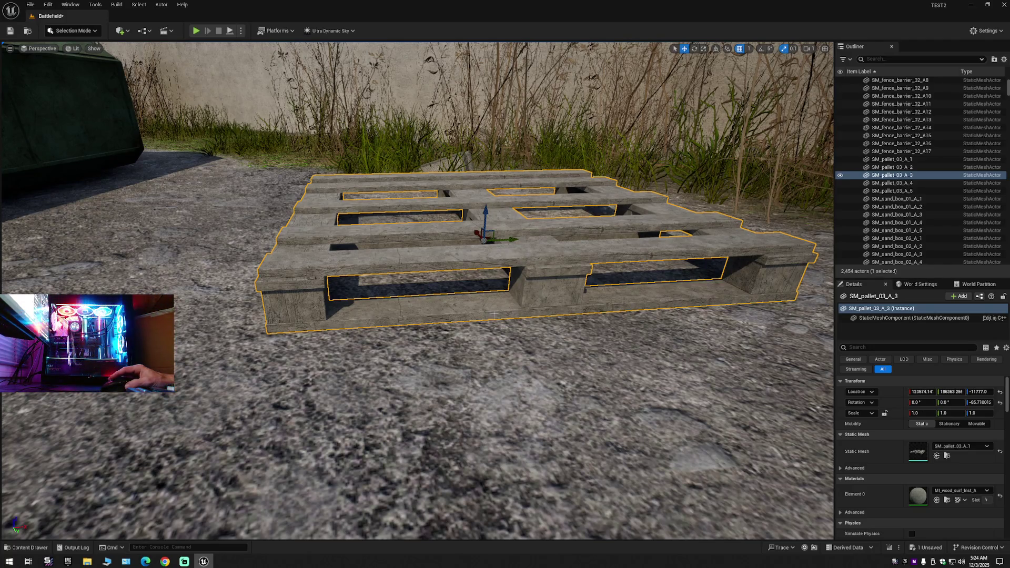
key("s")
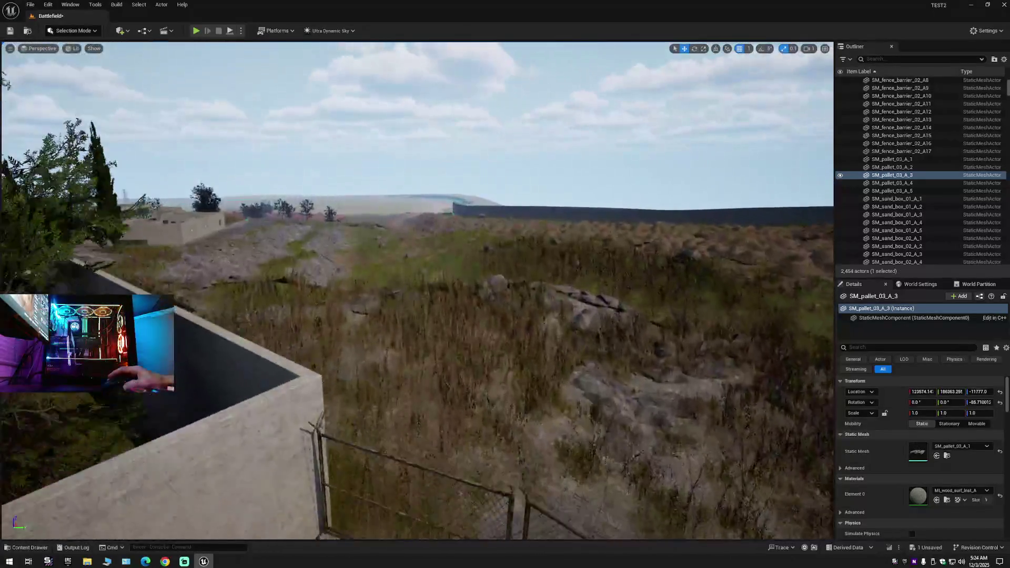
key("w")
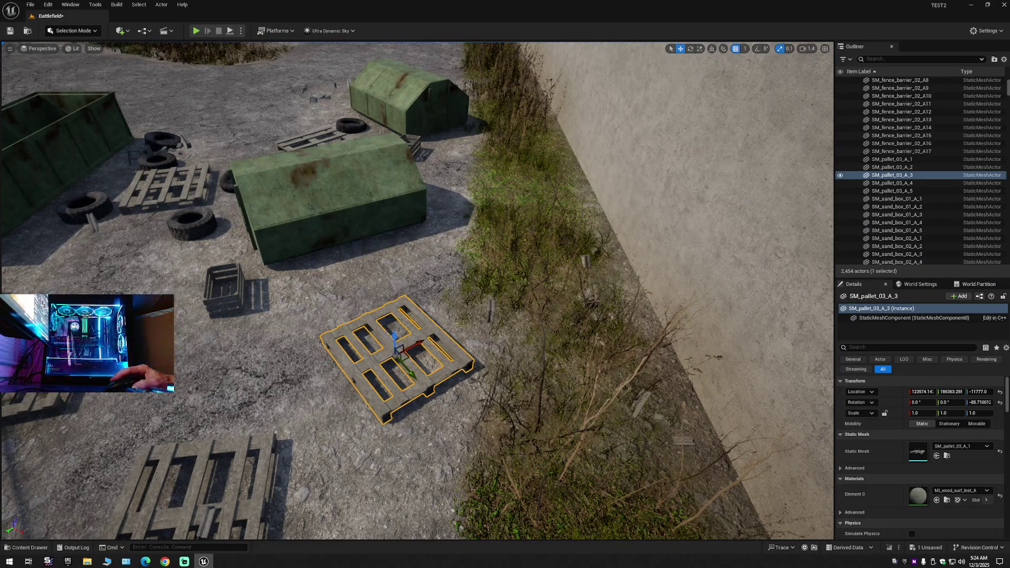
key("s")
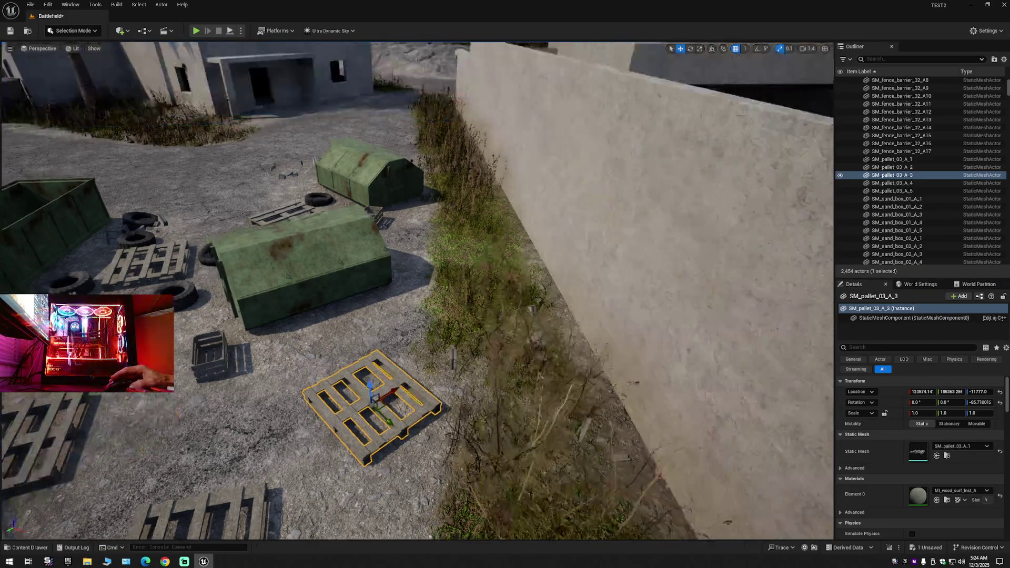
key("w")
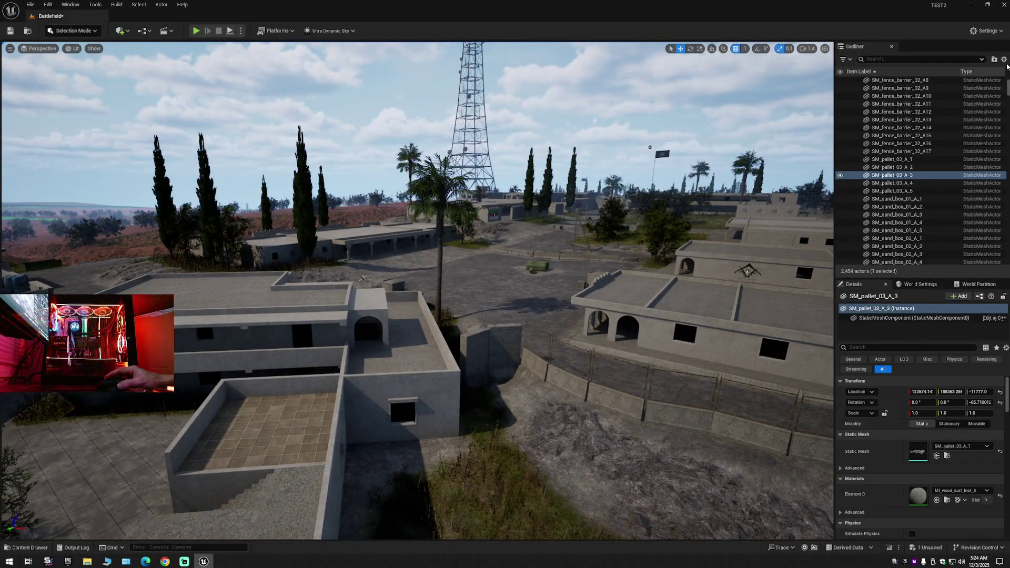
Collapse the Outliner tree and expand the Battlefield (Editor) level's folders.
right_click(861, 109)
left_click(931, 99)
left_click(861, 107)
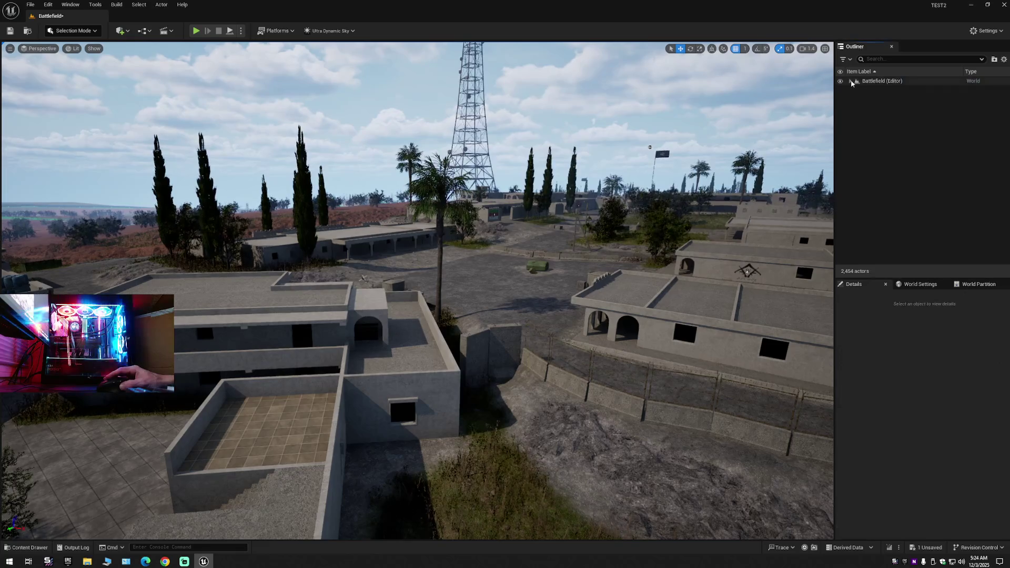
left_click(850, 81)
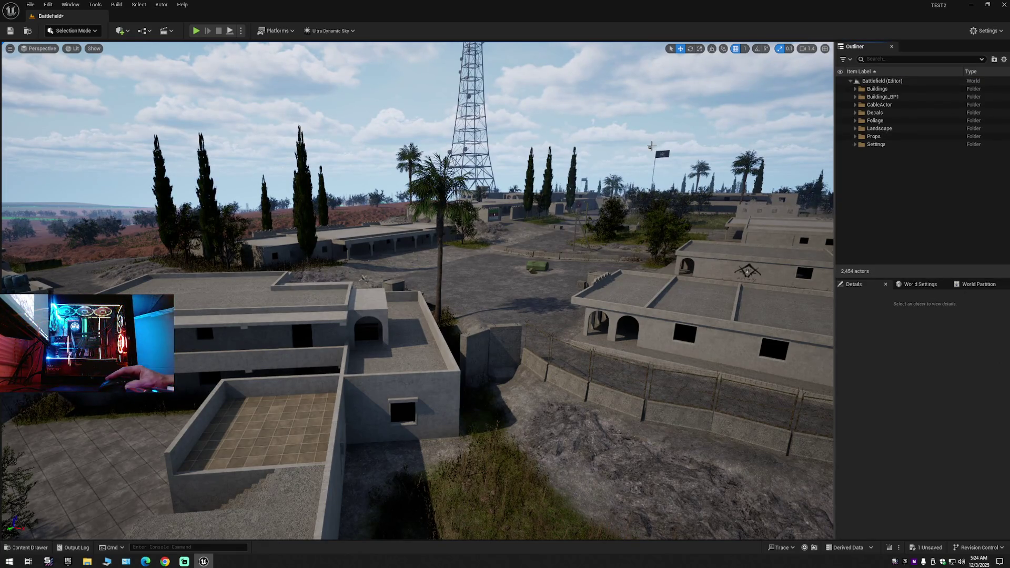
left_click(650, 147)
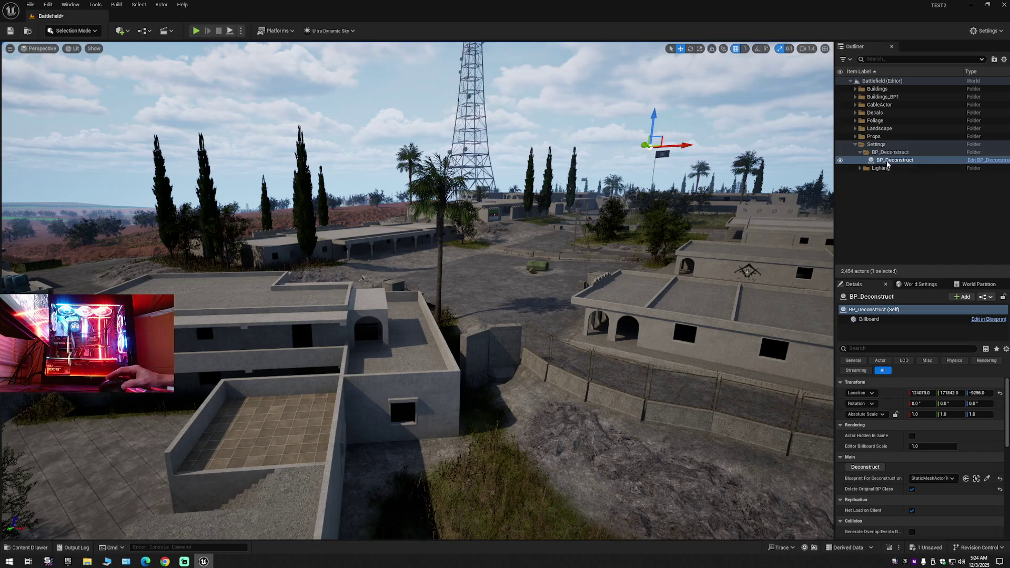
Collapse All from the Outliner settings, re-expand Battlefield, and fly to the two concrete barriers.
left_click(1004, 60)
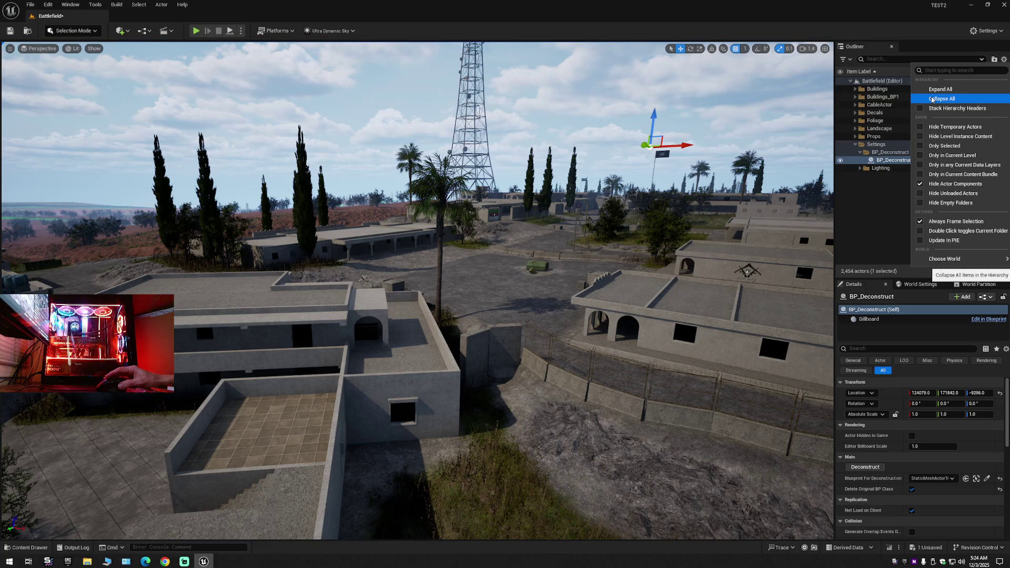
left_click(926, 99)
left_click(850, 81)
left_click_drag(368, 105, 349, 72)
left_click_drag(350, 164, 349, 164)
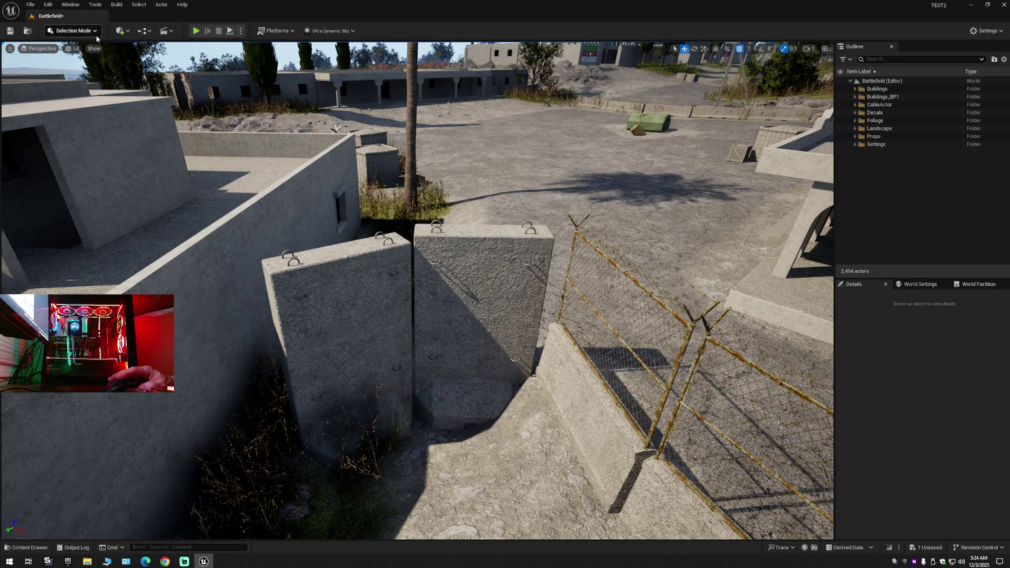
left_click(25, 548)
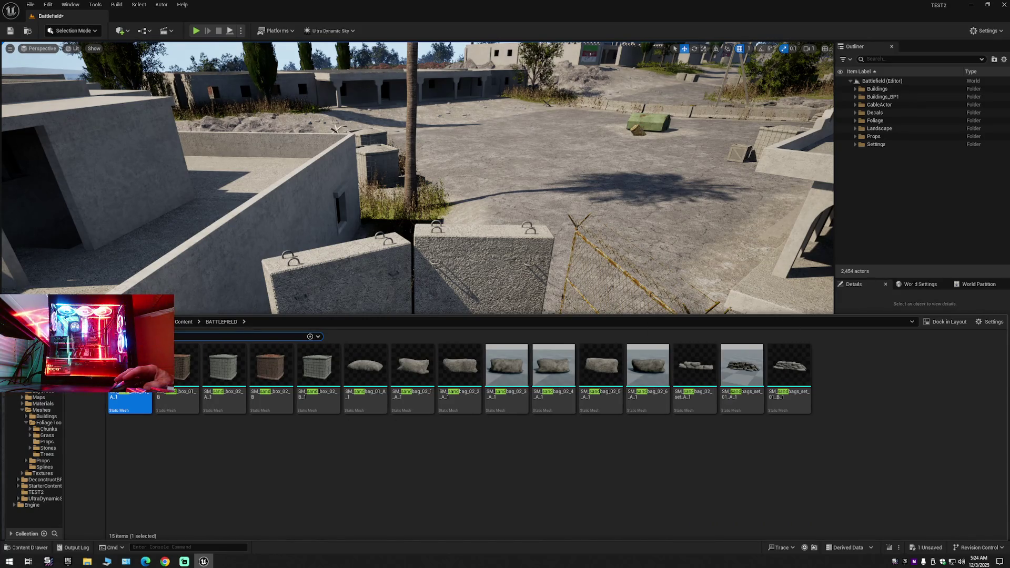
key("Escape")
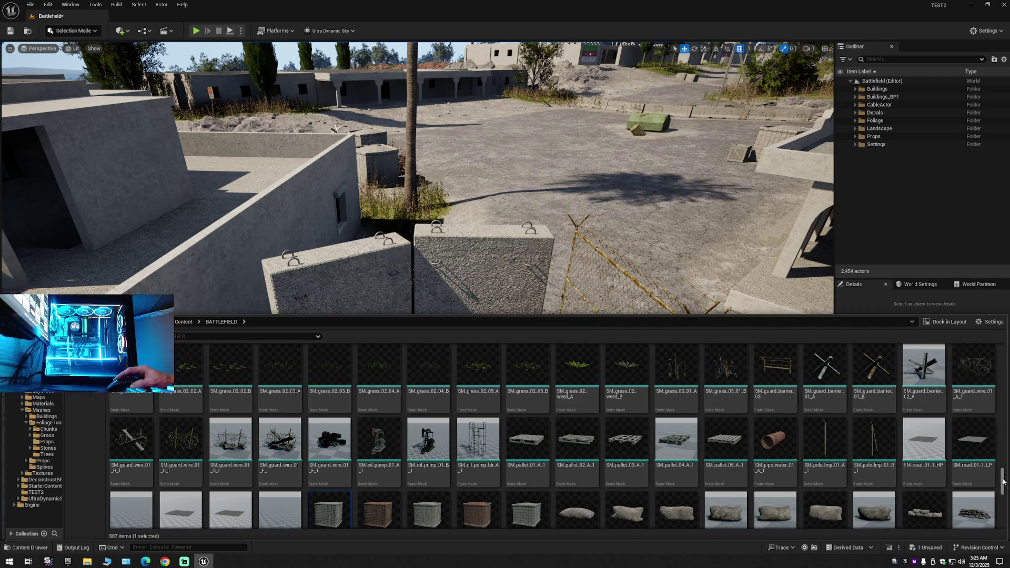
left_click_drag(1002, 481, 1002, 358)
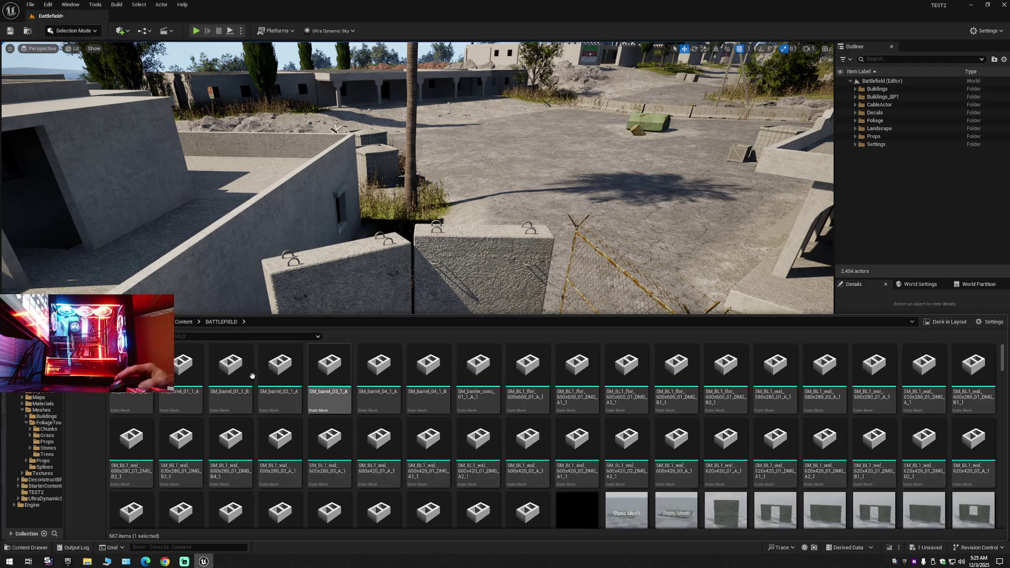
left_click(118, 336)
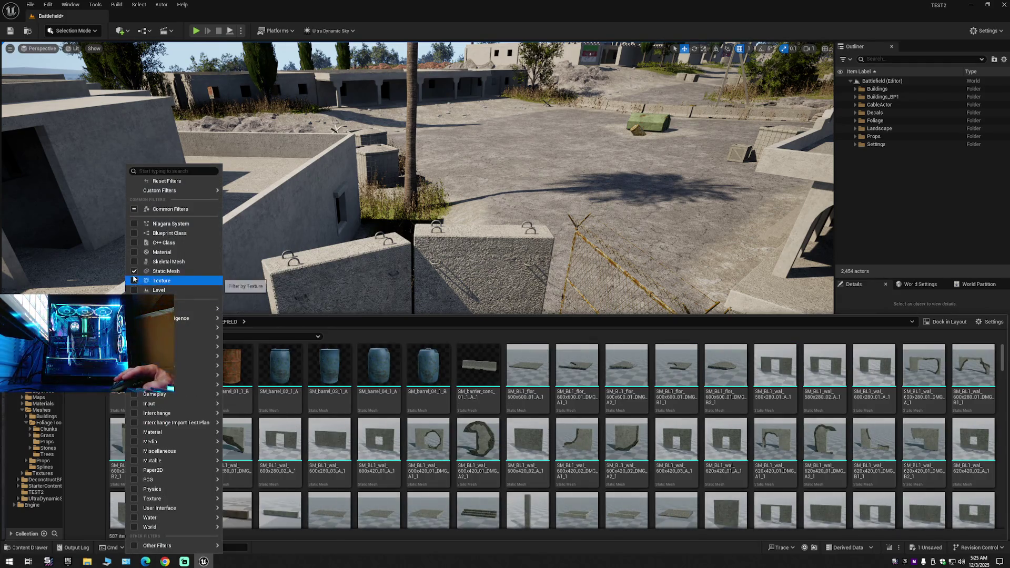
left_click(135, 272)
left_click(105, 271)
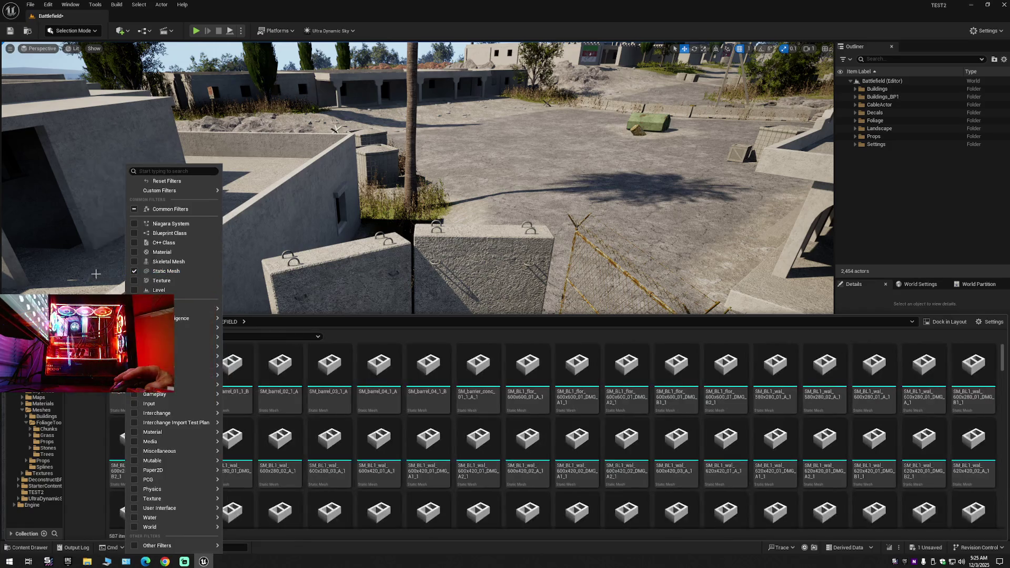
left_click(391, 339)
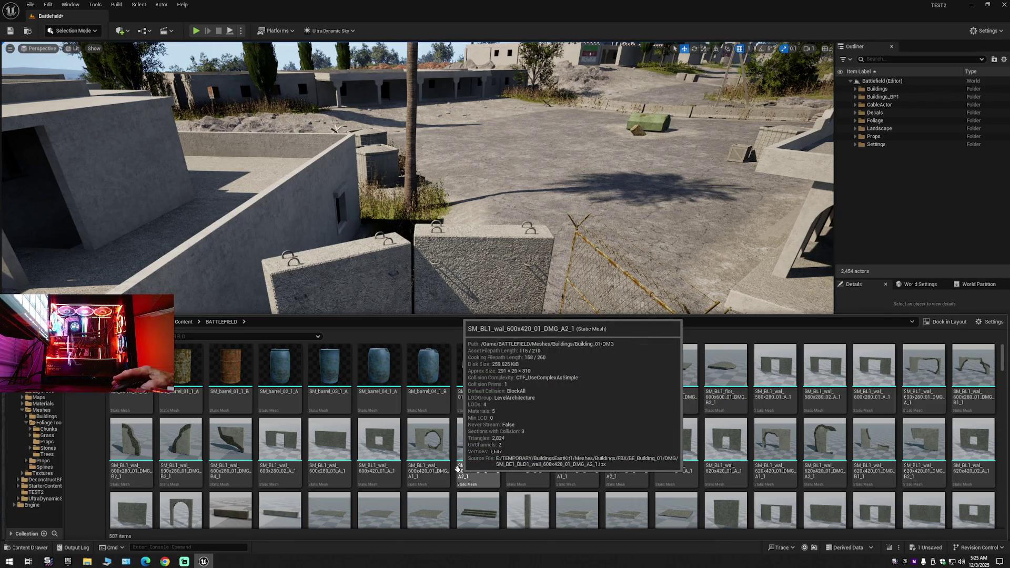
scroll(458, 468, "down", 2)
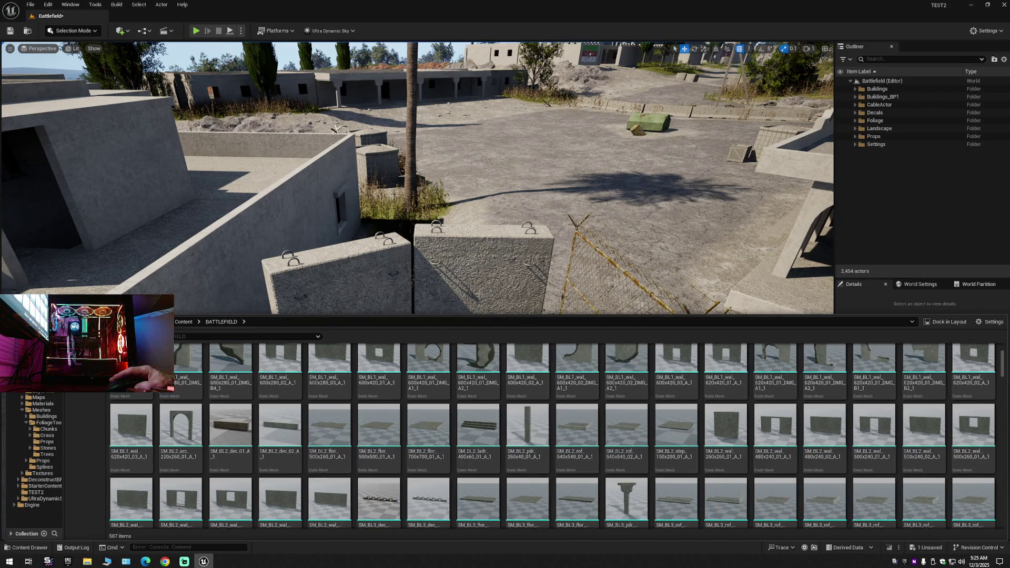
scroll(568, 444, "down", 3)
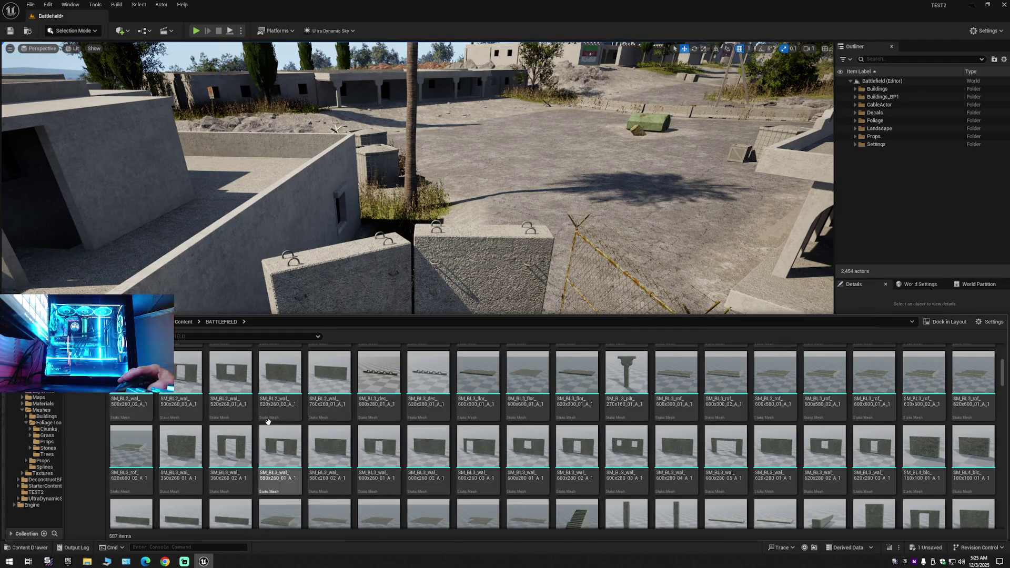
scroll(279, 462, "down", 2)
scroll(261, 377, "down", 3)
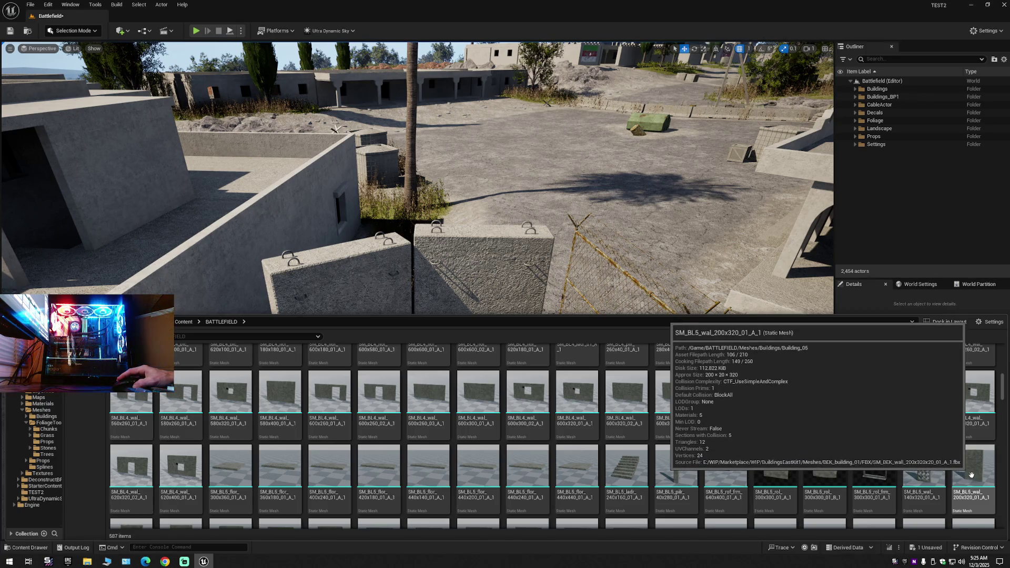
mouse_move(684, 237)
left_mouse_down()
mouse_move(658, 184)
mouse_move(657, 253)
left_mouse_up()
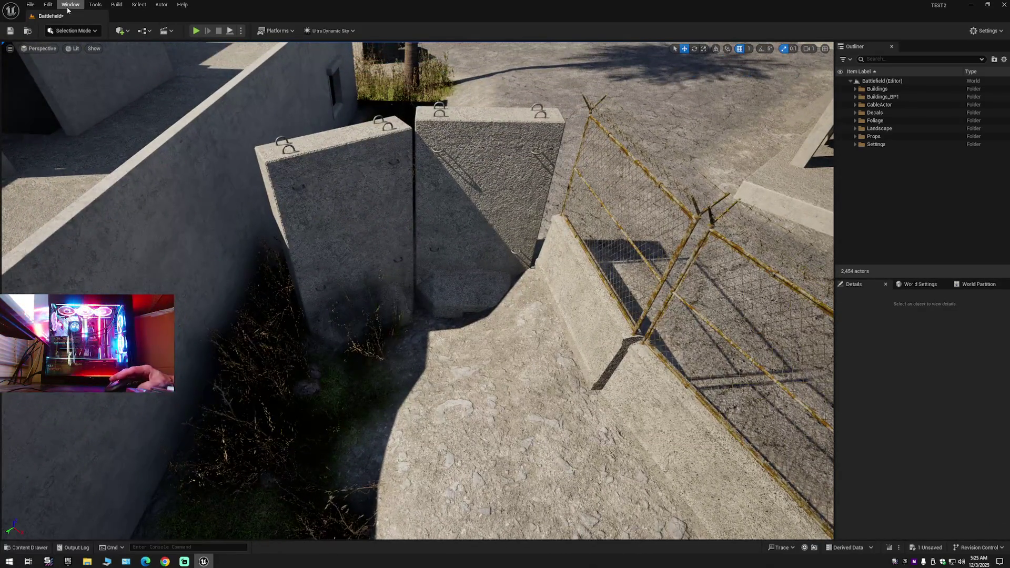
Switch the editor to Foliage Mode, browse its palette, and pick the Select tool.
left_click(73, 31)
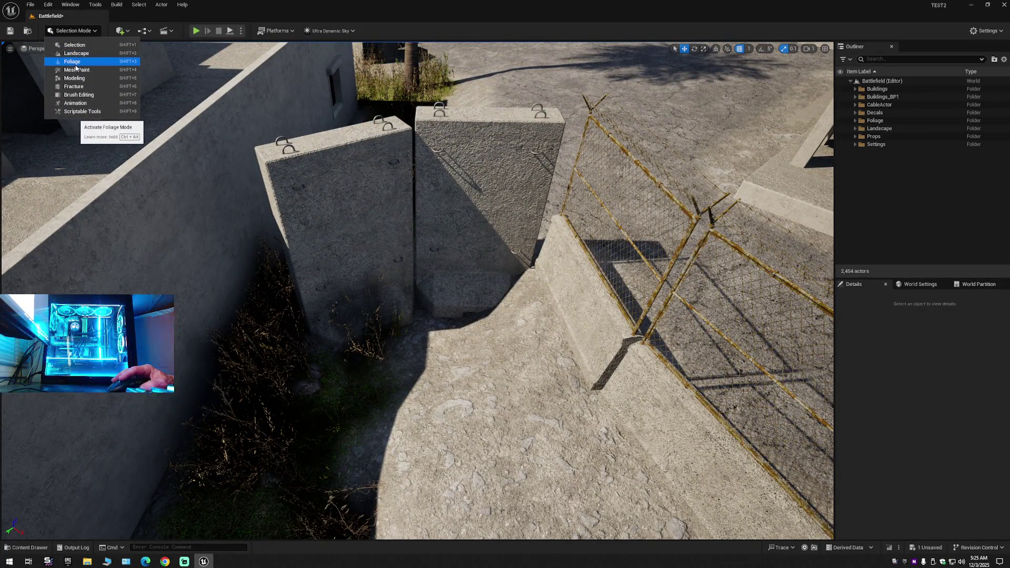
left_click(75, 62)
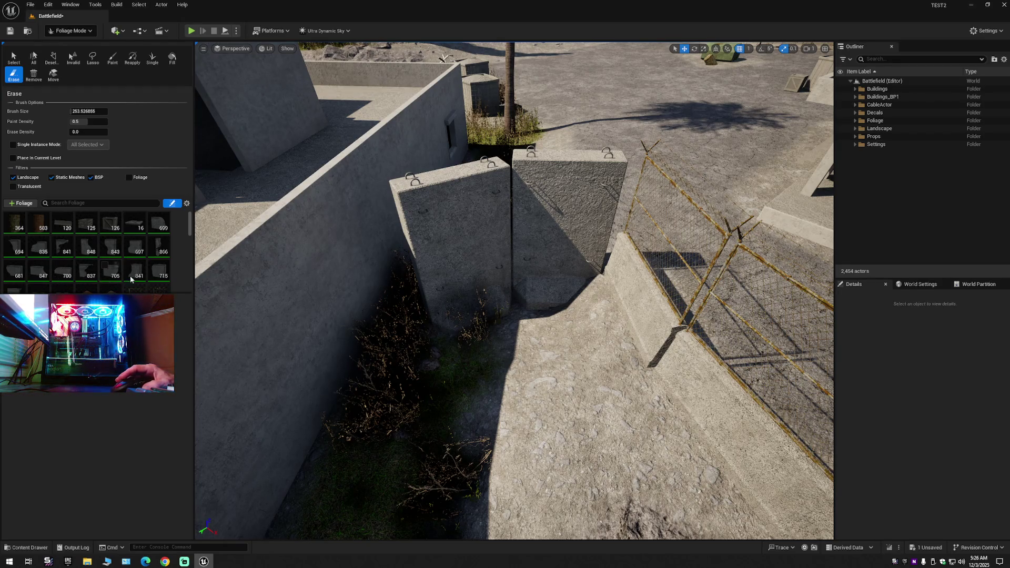
scroll(134, 278, "down", 1)
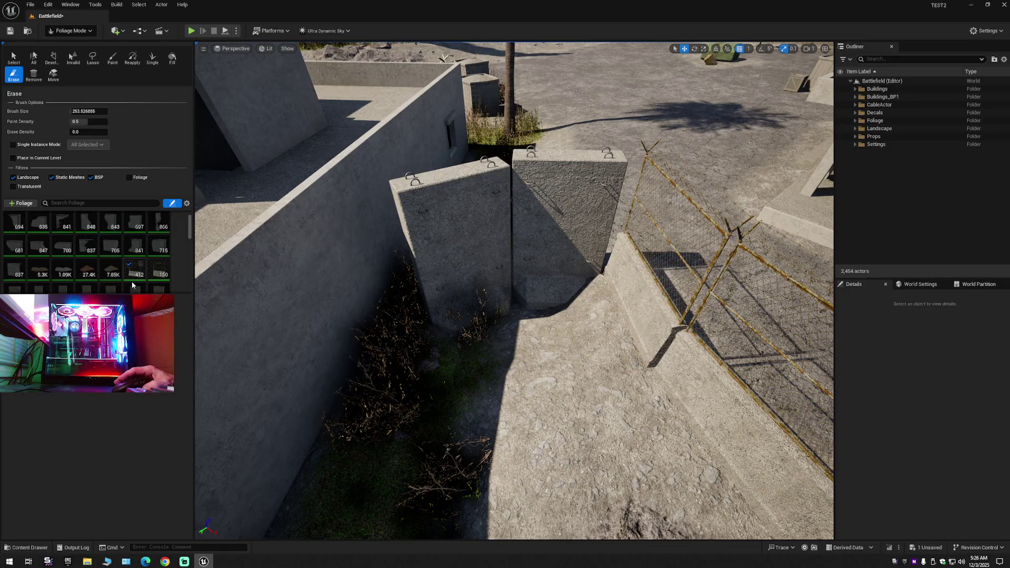
scroll(142, 274, "down", 2)
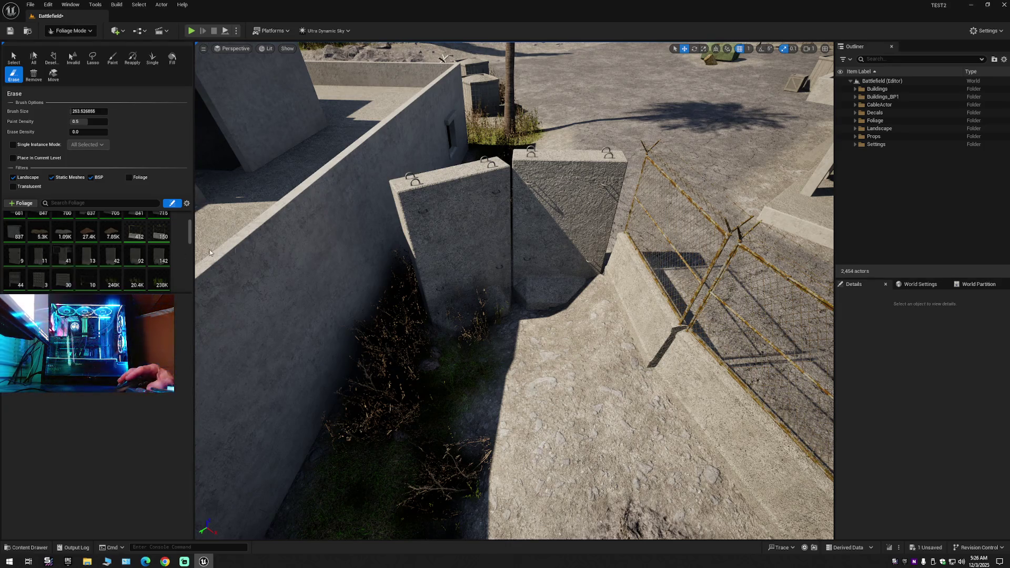
left_click(13, 56)
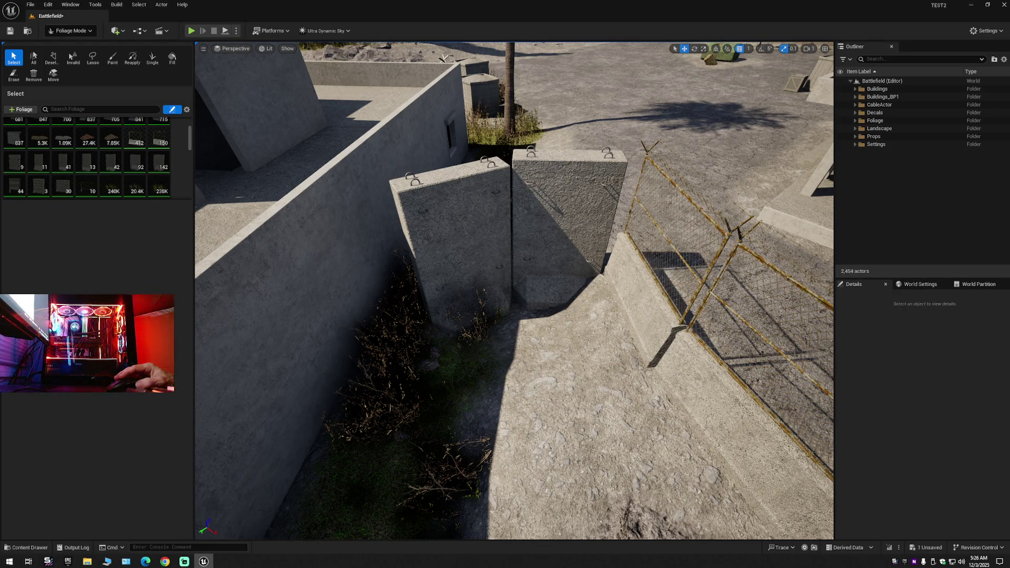
Select the left barrier and browse from FT_fence_base_04_4_A to mesh SM_fence_base_04_4_A in Props/Fence.
left_click(421, 217)
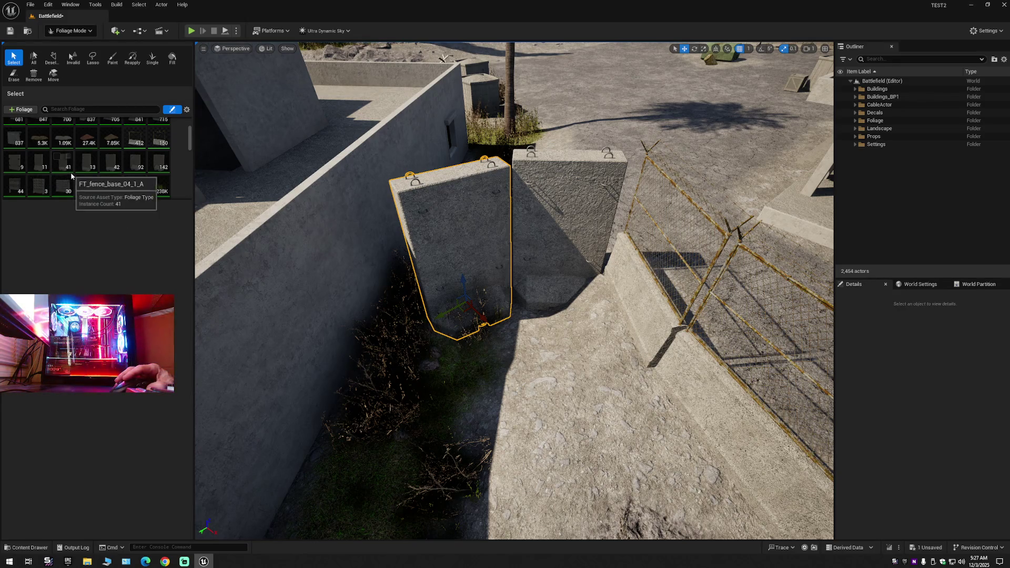
left_click(88, 172)
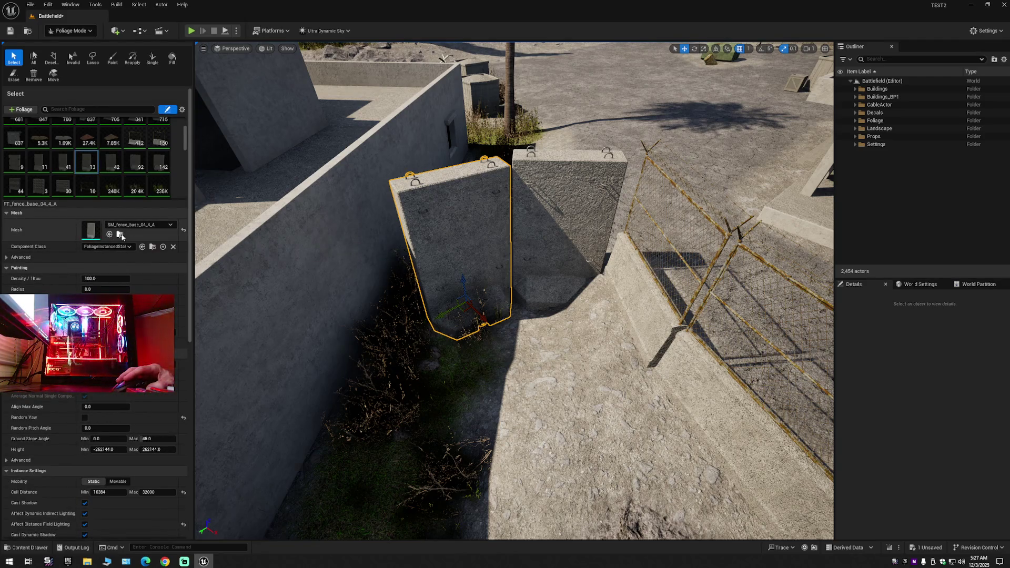
left_click(121, 234)
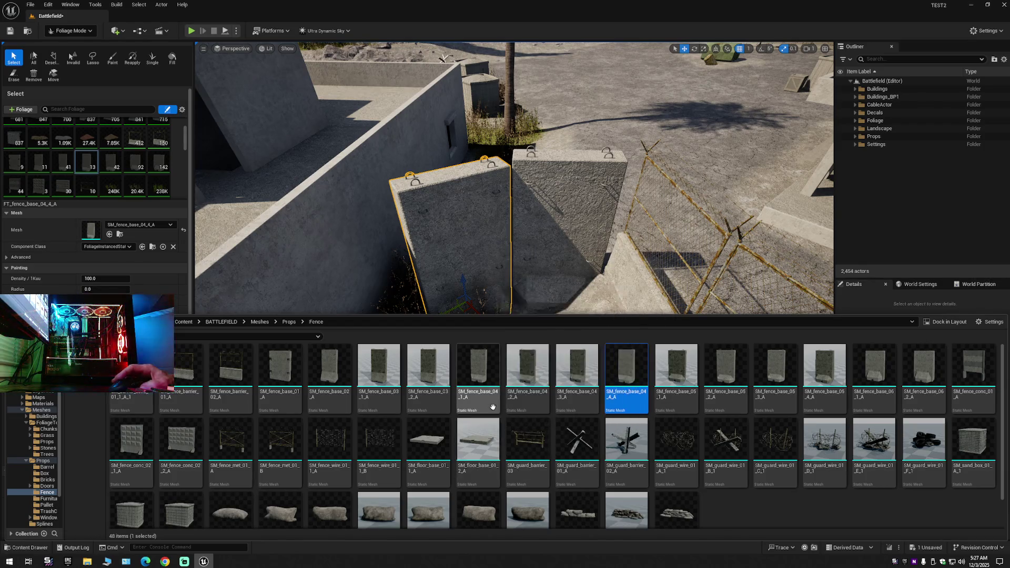
Enlarge the Fence folder thumbnails and fly the camera in around both barriers.
scroll(484, 416, "up", 2)
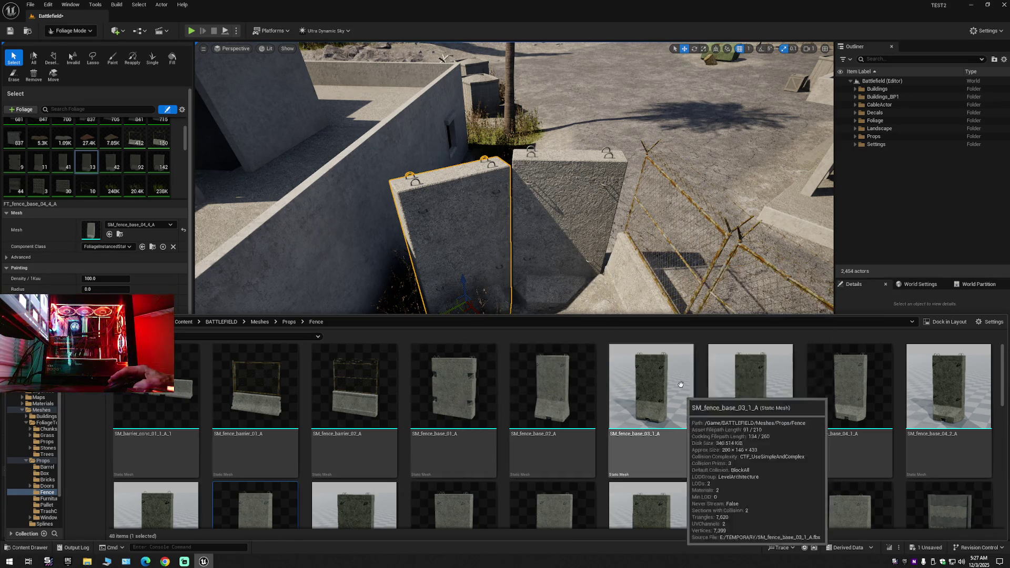
scroll(538, 453, "down", 2)
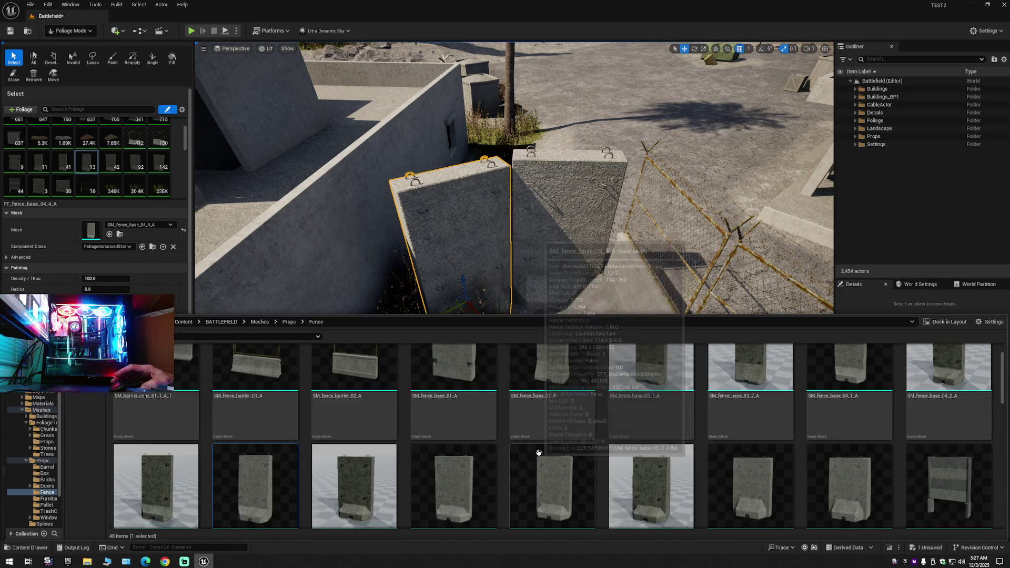
scroll(538, 453, "down", 1)
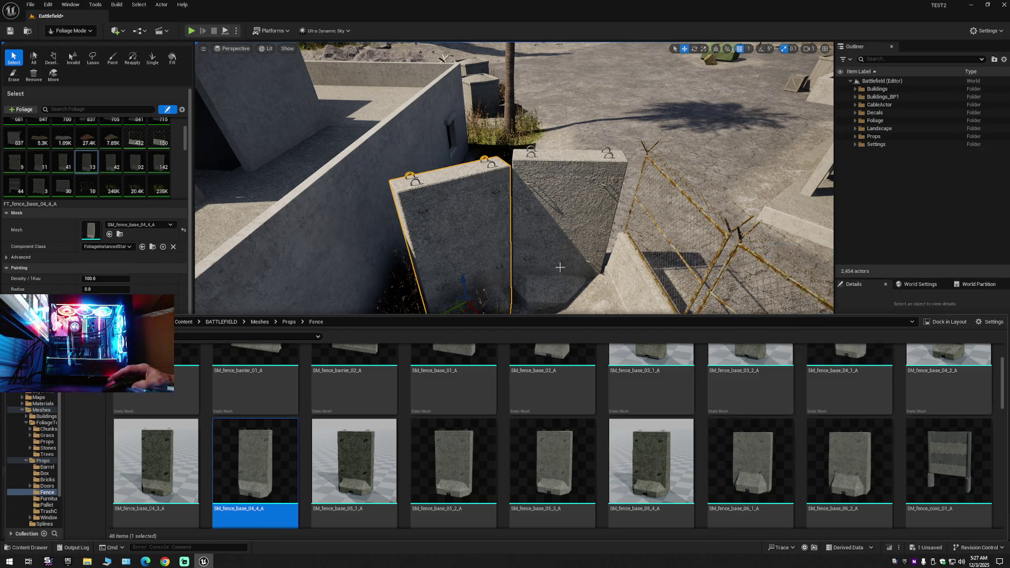
scroll(525, 210, "up", 3)
key("w")
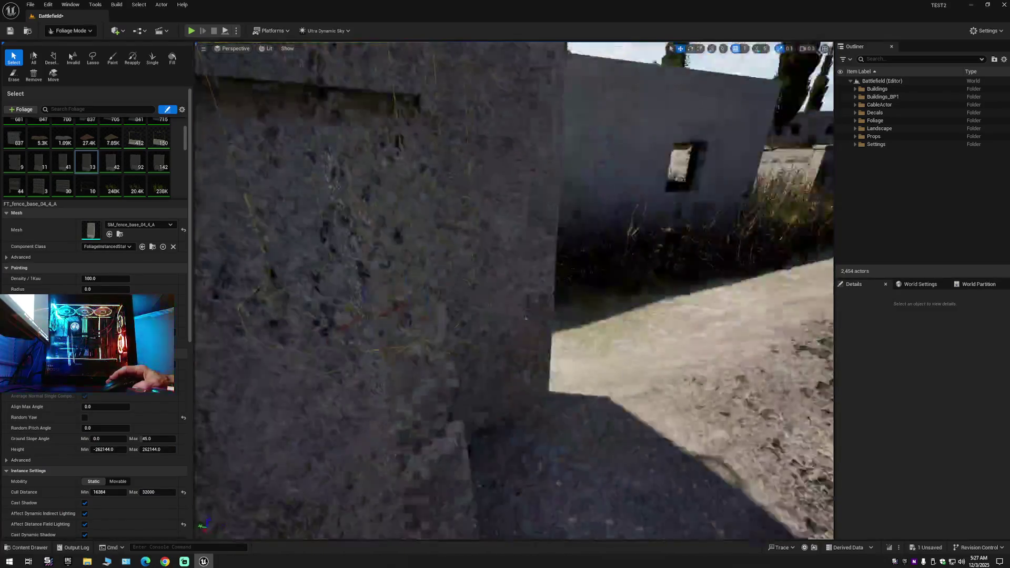
key("s")
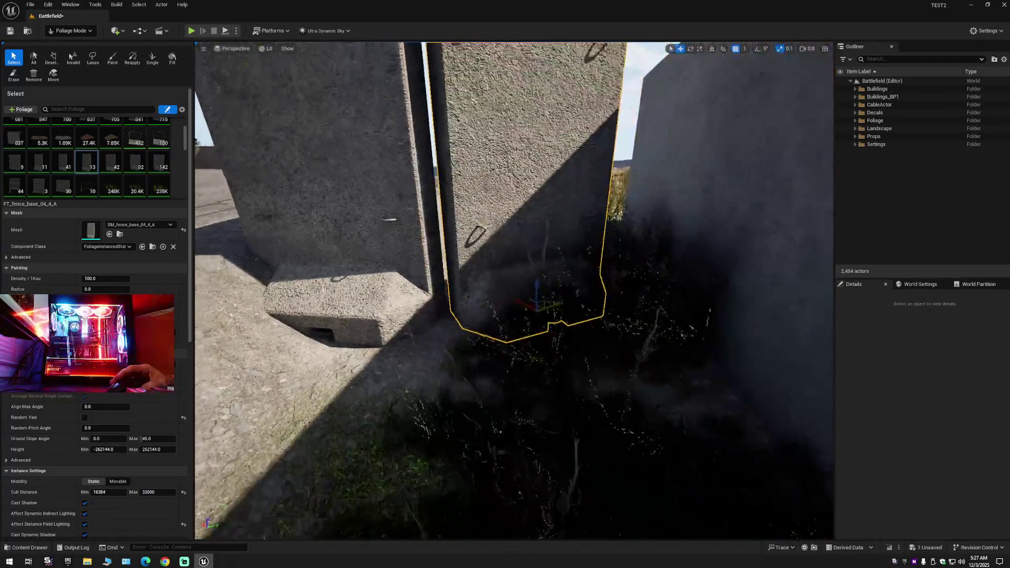
key("s")
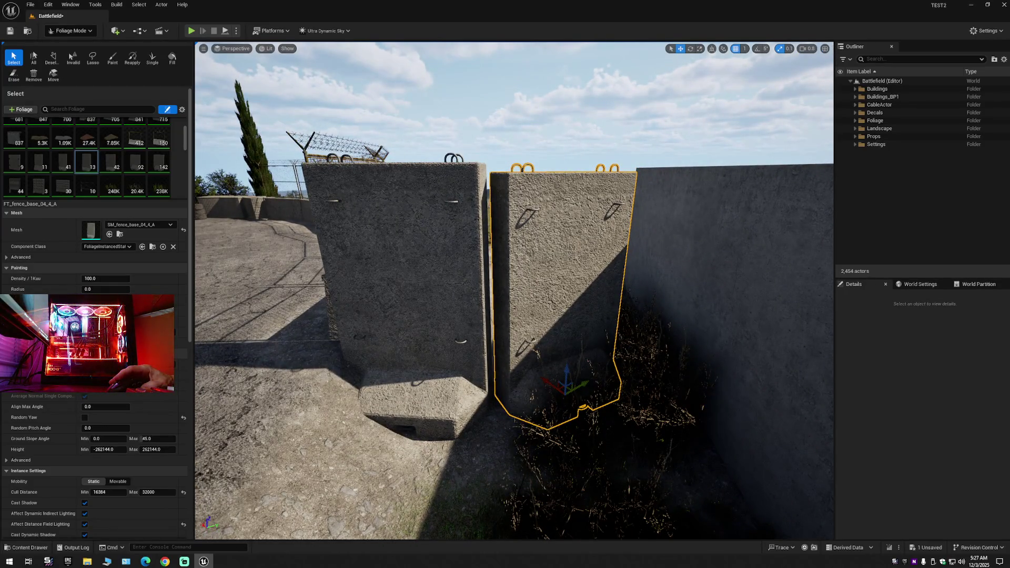
key("a")
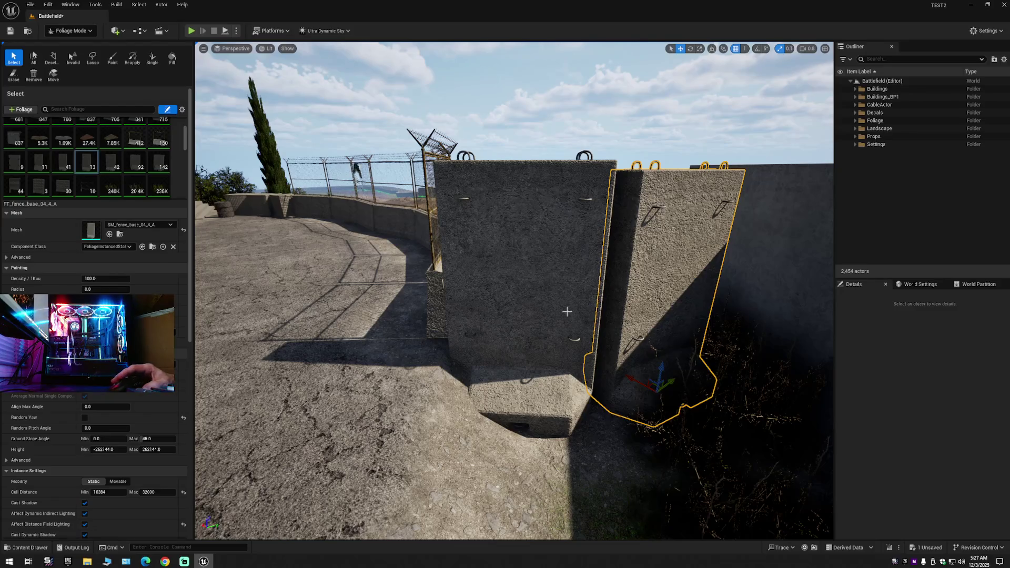
Compare the Fence folder's fence base meshes, then close the drawer and return to the barrier pair.
left_click(25, 549)
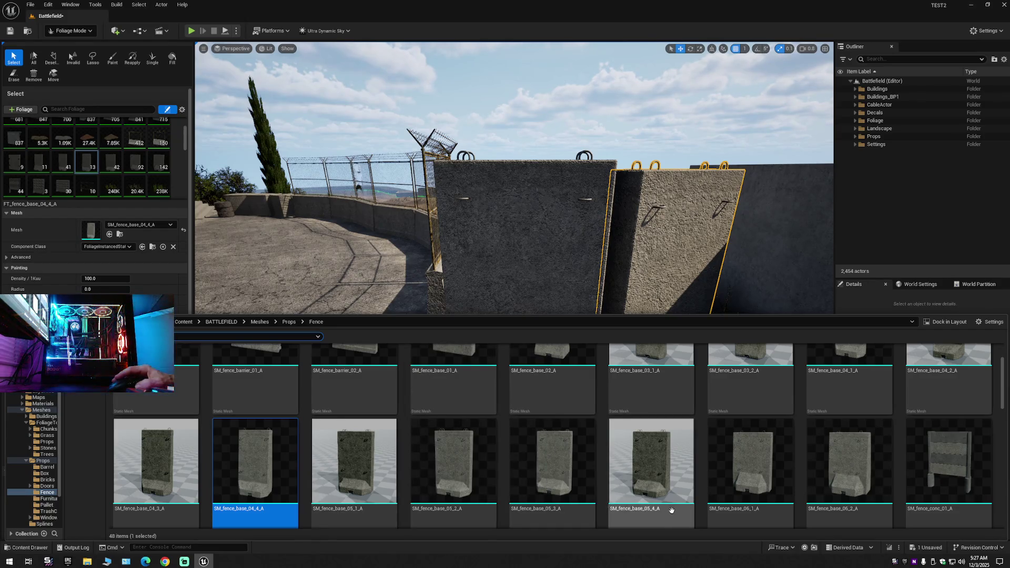
mouse_move(689, 511)
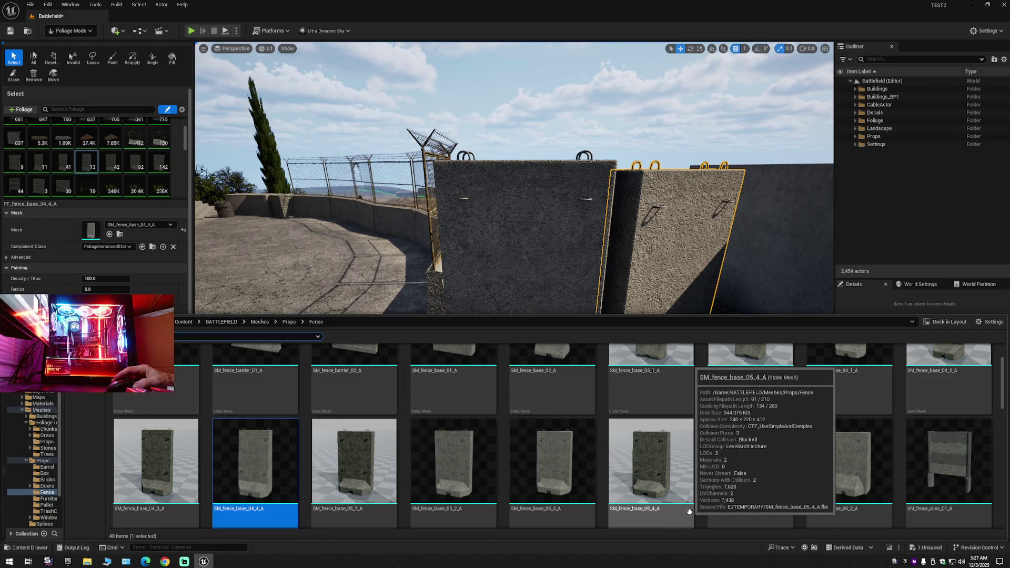
scroll(689, 511, "up", 1)
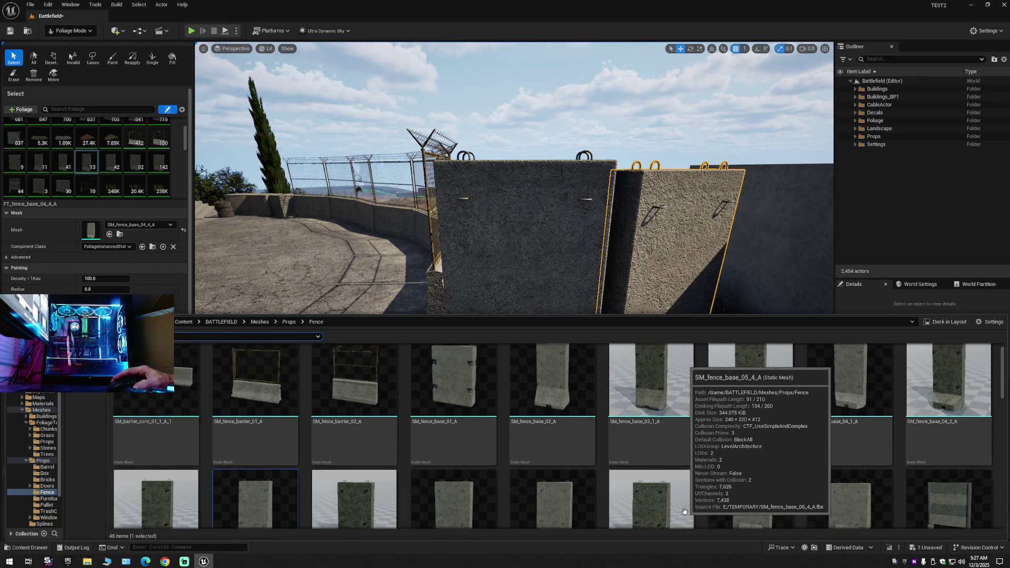
scroll(669, 511, "down", 1)
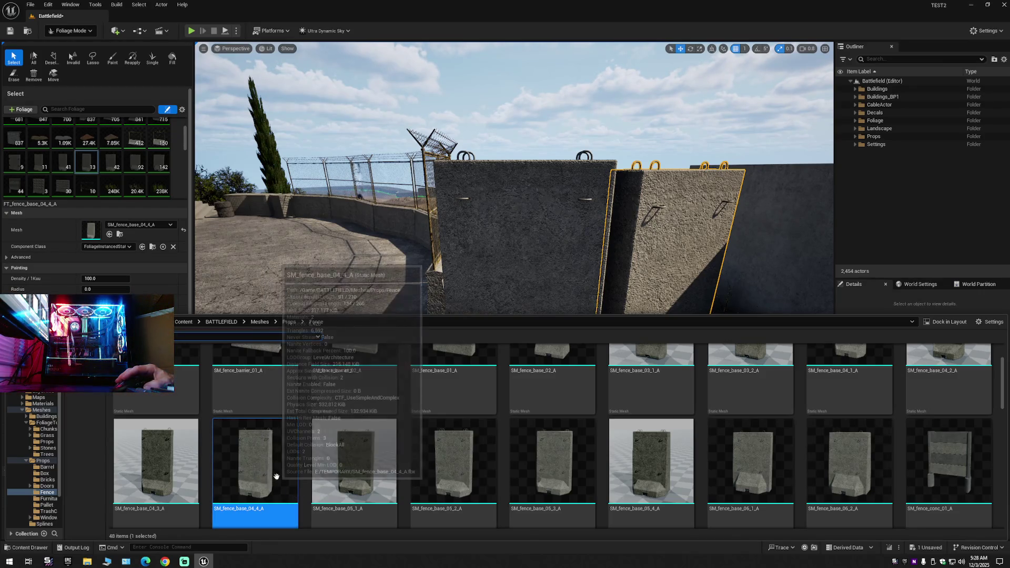
mouse_move(293, 471)
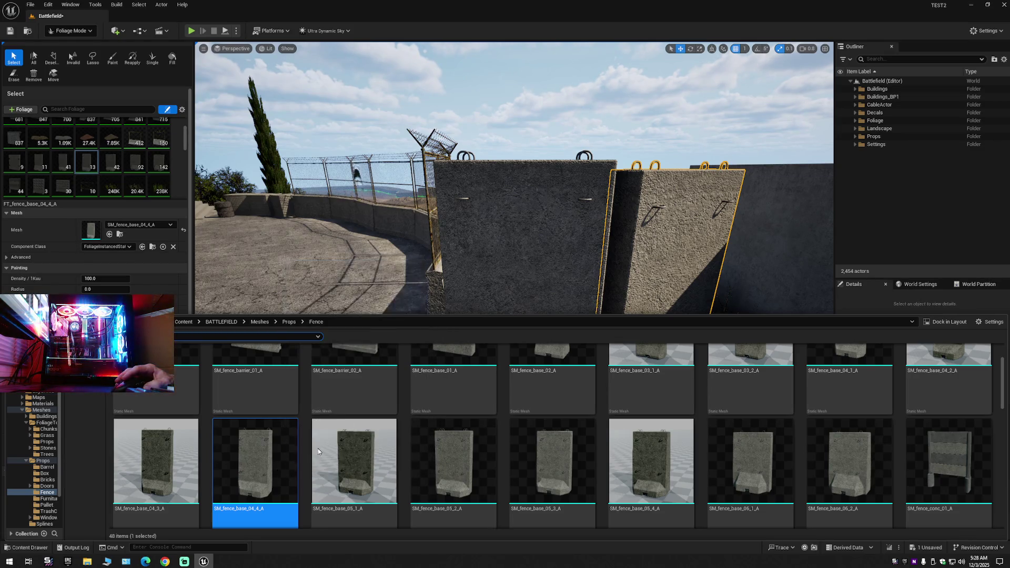
right_click(480, 271)
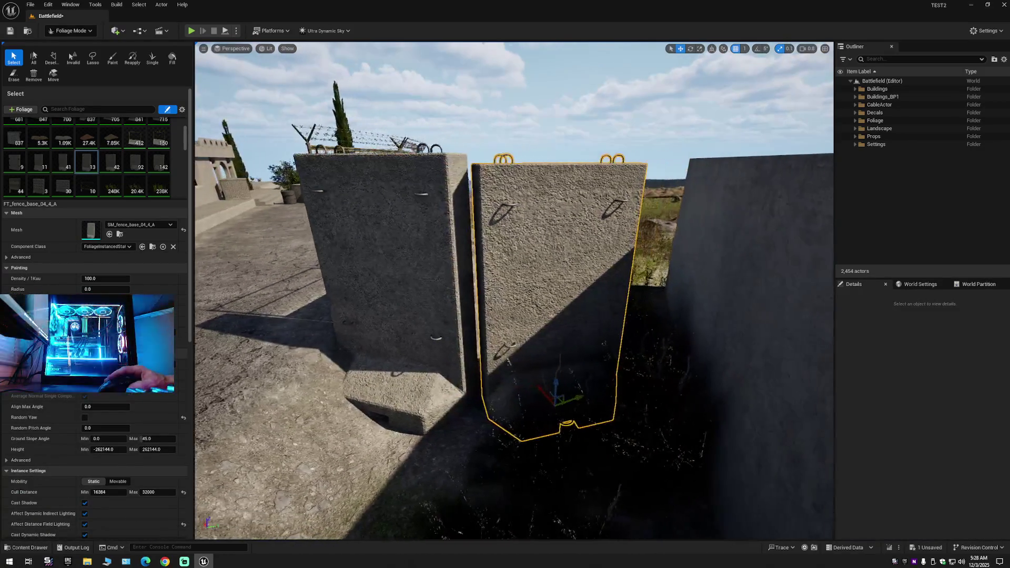
Place an SM_fence_base_04_4_A block in front of the barrier pair and switch to rotating it.
key("s")
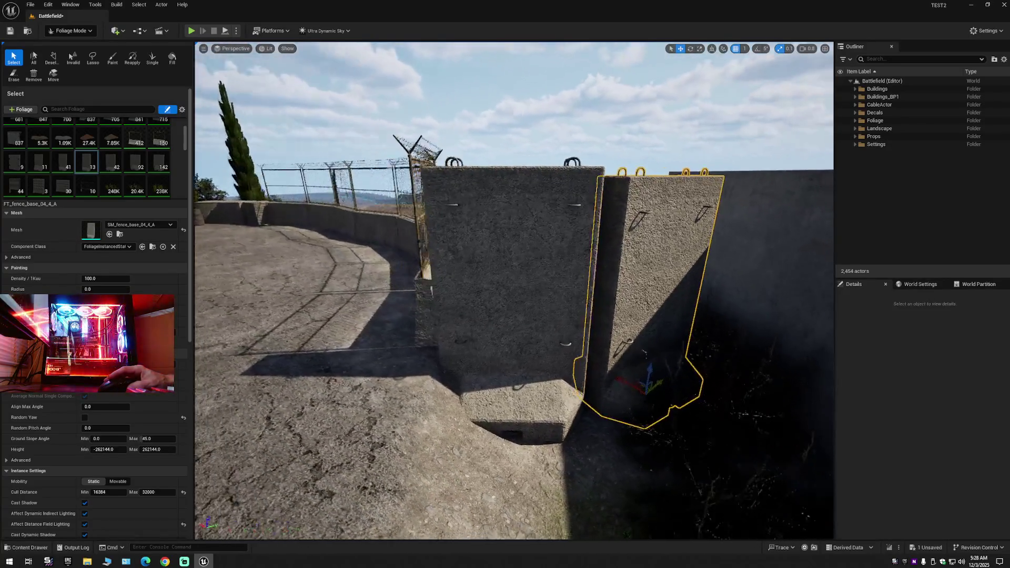
left_click(28, 547)
mouse_move(244, 463)
left_mouse_down()
mouse_move(89, 221)
mouse_move(368, 301)
mouse_move(444, 383)
mouse_move(577, 441)
mouse_move(469, 440)
mouse_move(533, 464)
left_mouse_up()
key("e")
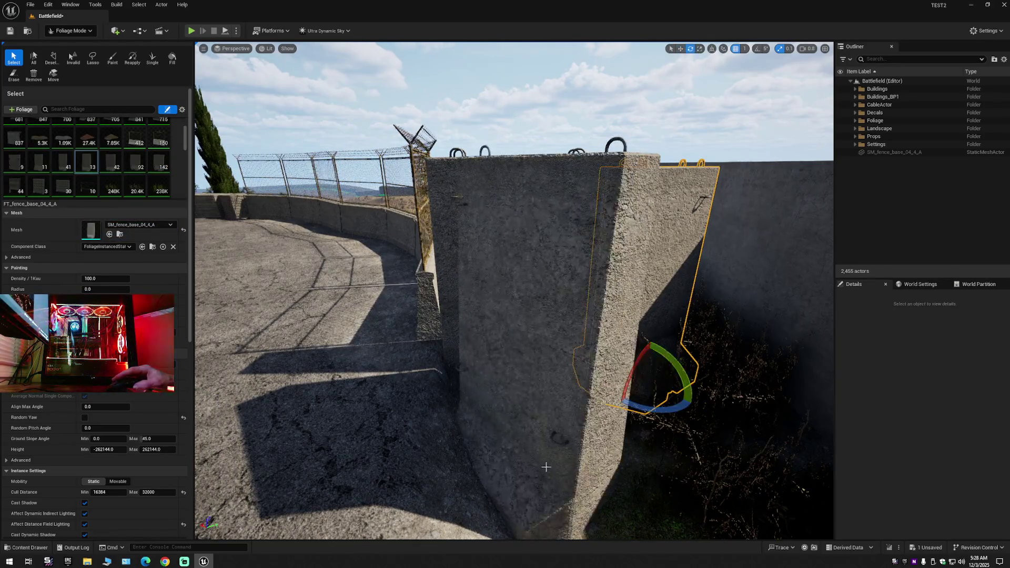
scroll(545, 464, "down", 5)
scroll(545, 465, "up", 5)
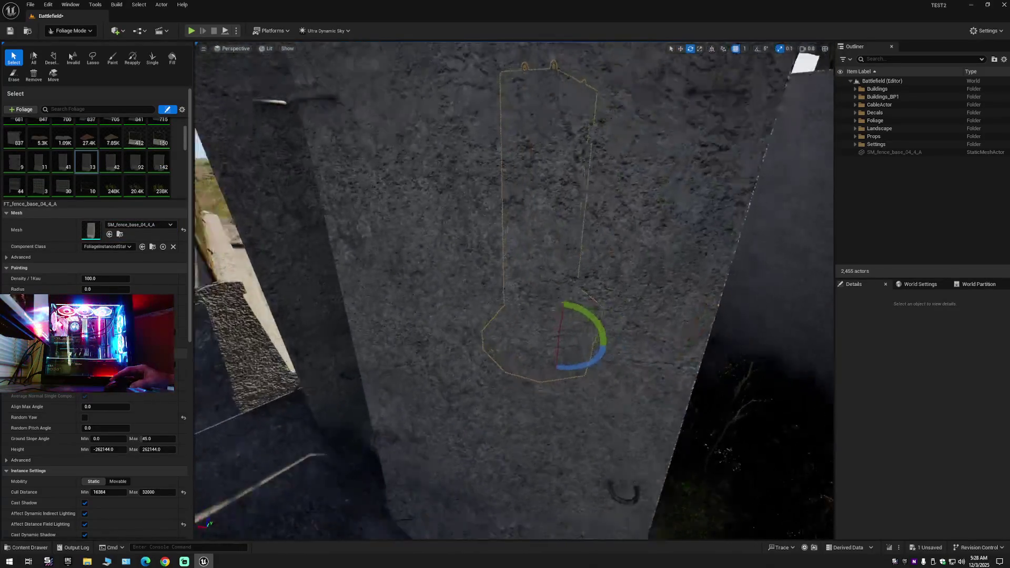
scroll(545, 465, "down", 4)
Switch from Foliage Mode back to Selection Mode.
left_click(92, 32)
left_click(69, 43)
scroll(457, 450, "down", 3)
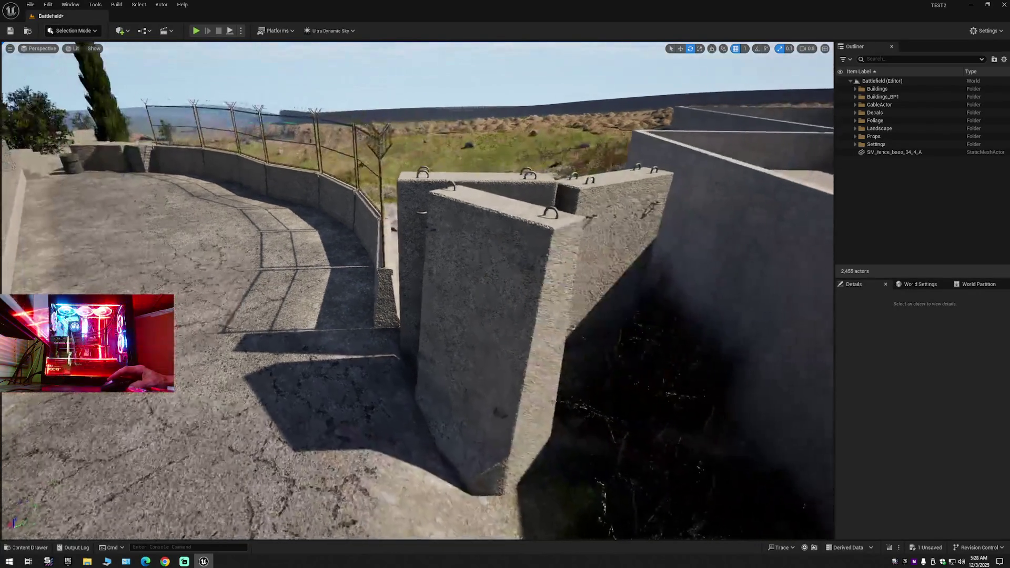
Select and inspect the new SM_fence_base_04_4_A block, delete it, and reopen the Fence meshes.
left_click(457, 450)
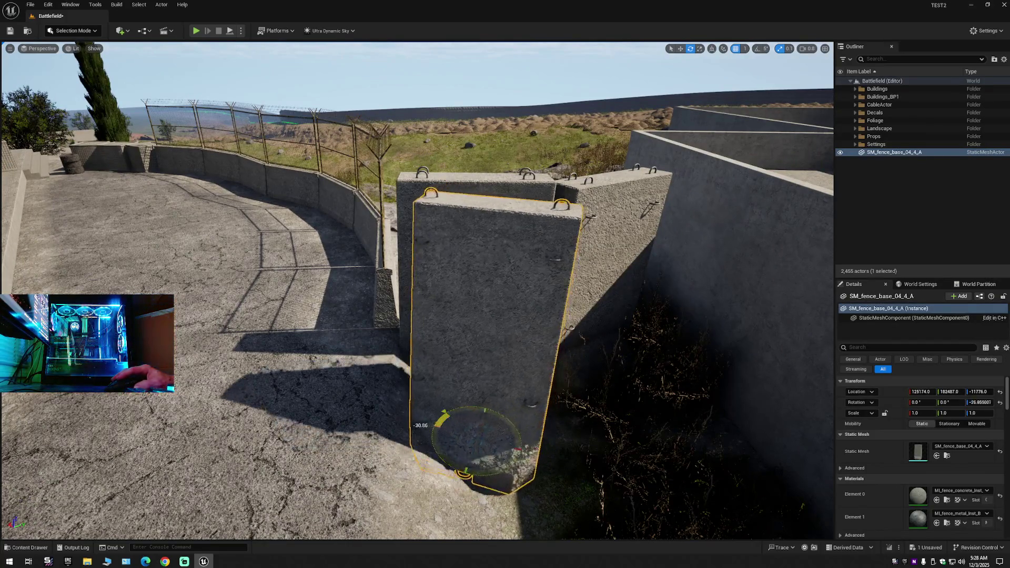
mouse_move(524, 418)
left_mouse_down()
mouse_move(483, 394)
mouse_move(447, 395)
mouse_move(413, 411)
left_mouse_up()
left_click_drag(516, 414, 505, 420)
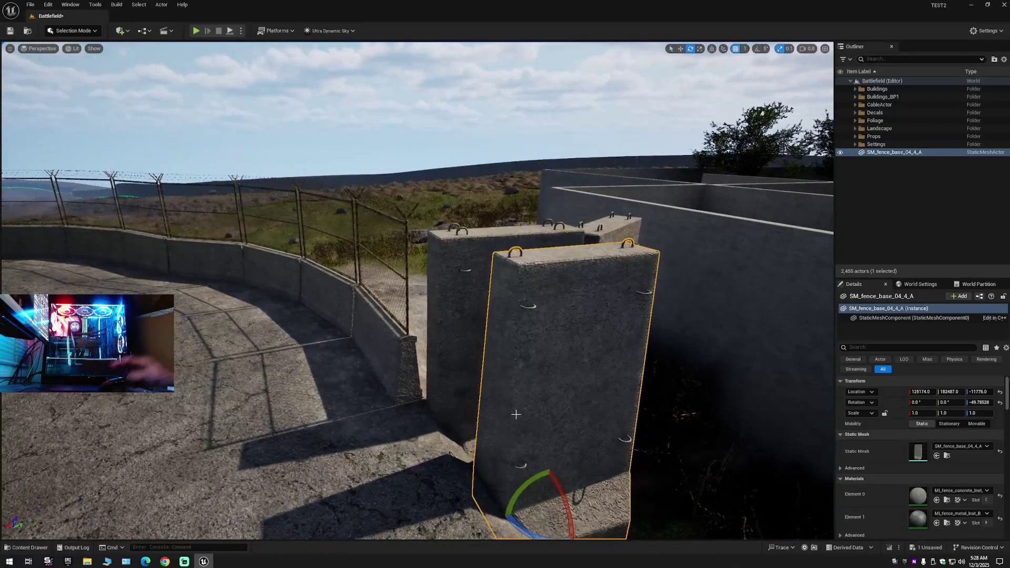
key("Delete")
key("ctrl+space")
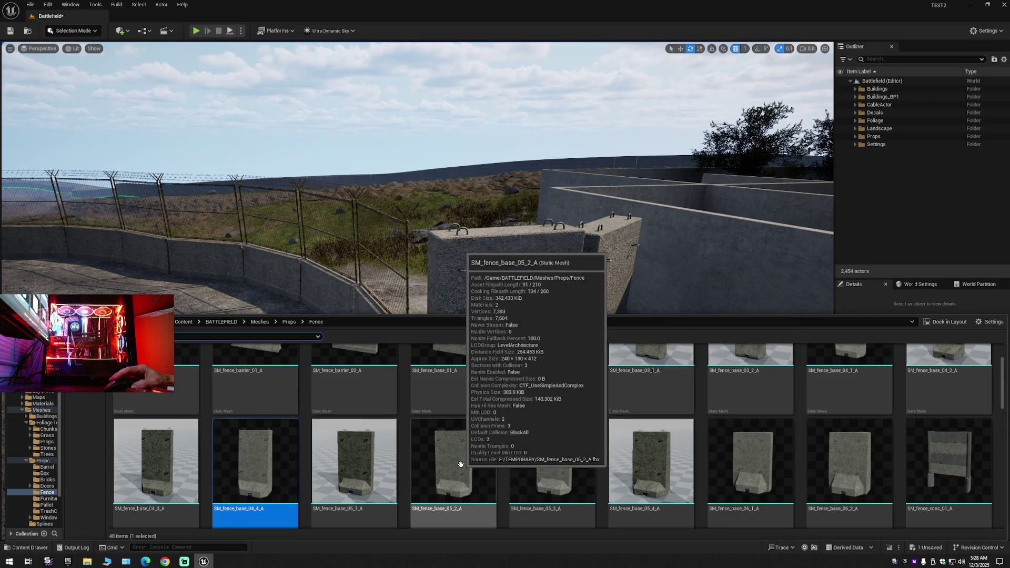
Place SM_fence_base_05_2_A beside the barrier pair, turned about -48°, against the neighbouring barrier.
mouse_move(443, 458)
left_mouse_down()
mouse_move(296, 335)
mouse_move(286, 421)
mouse_move(539, 476)
left_mouse_up()
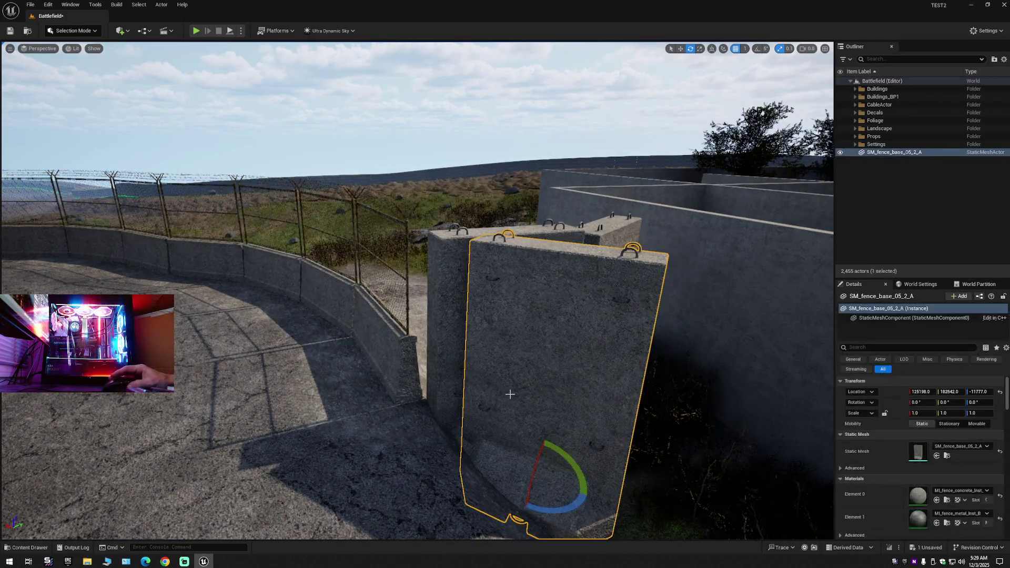
key("f")
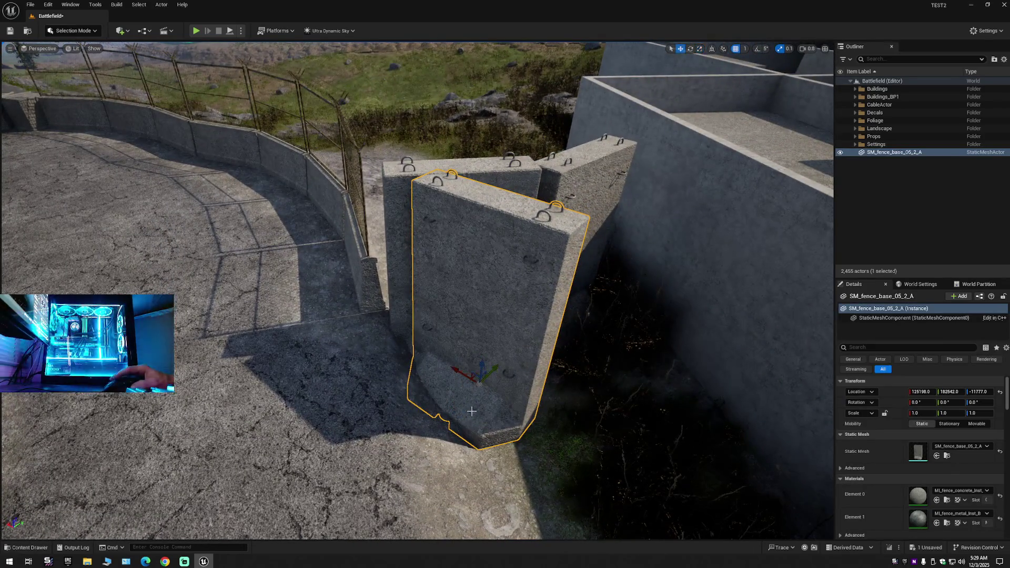
left_click_drag(480, 418, 437, 400)
mouse_move(558, 405)
left_mouse_down()
mouse_move(489, 382)
mouse_move(591, 388)
left_mouse_up()
key("r")
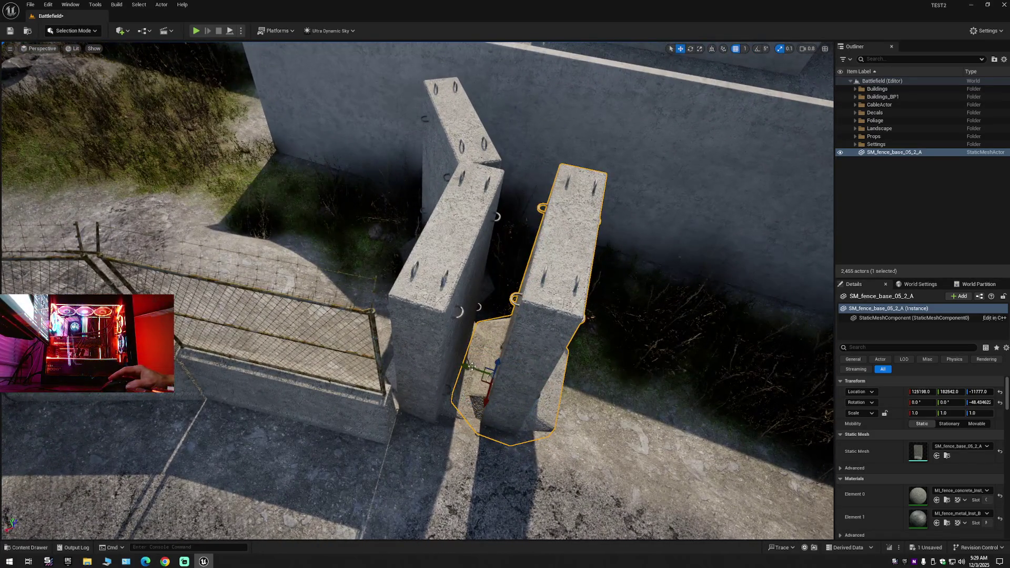
mouse_move(470, 371)
left_mouse_down()
mouse_move(402, 365)
mouse_move(419, 363)
mouse_move(401, 392)
mouse_move(422, 337)
mouse_move(439, 361)
left_mouse_up()
key("q")
mouse_move(515, 385)
left_mouse_down()
mouse_move(510, 397)
mouse_move(516, 385)
left_mouse_up()
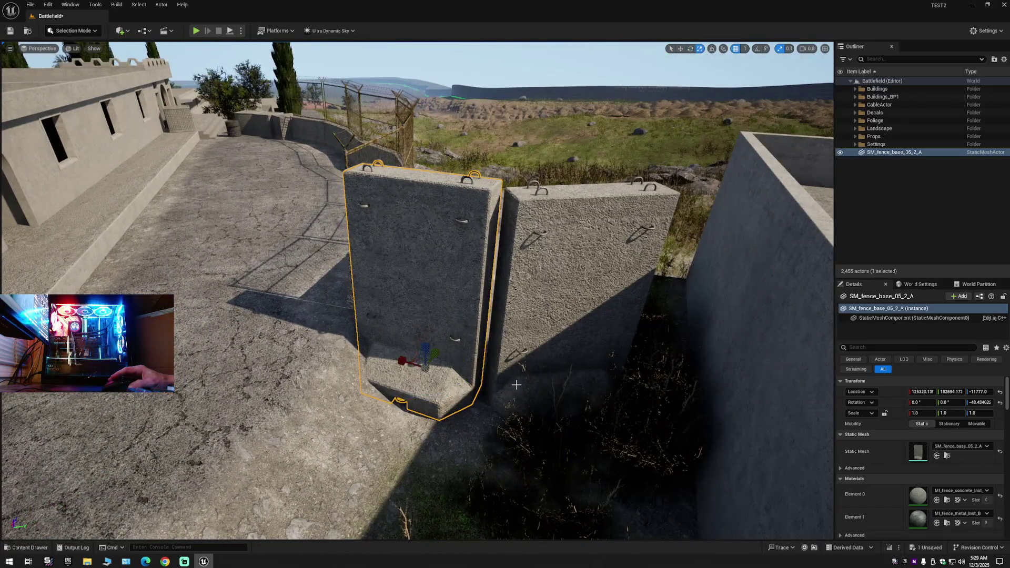
Alt-drag a duplicate of the block beside the original and turn it to about -86.6° yaw.
key("w")
mouse_move(397, 362)
left_mouse_down()
mouse_move(532, 376)
mouse_move(522, 377)
left_mouse_up()
mouse_move(564, 437)
left_mouse_down()
mouse_move(518, 416)
mouse_move(585, 412)
mouse_move(537, 393)
left_mouse_up()
Fine-tune the copy's rotation by about 5° and move SM_fence_base_05_2_A2 into the wall gap.
mouse_move(413, 415)
left_mouse_down()
mouse_move(405, 405)
mouse_move(384, 417)
mouse_move(405, 417)
mouse_move(382, 423)
left_mouse_up()
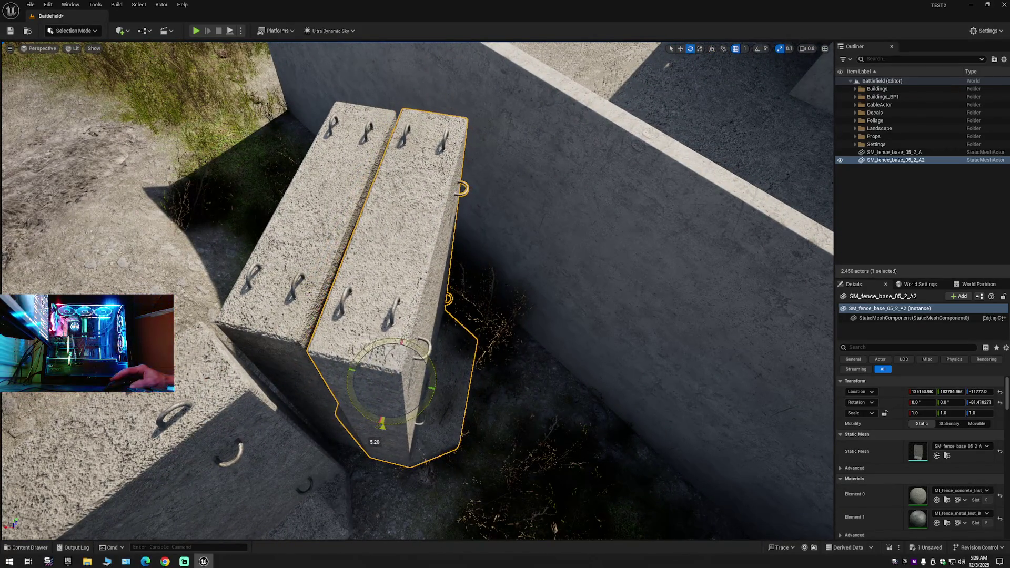
left_click_drag(479, 370, 488, 359)
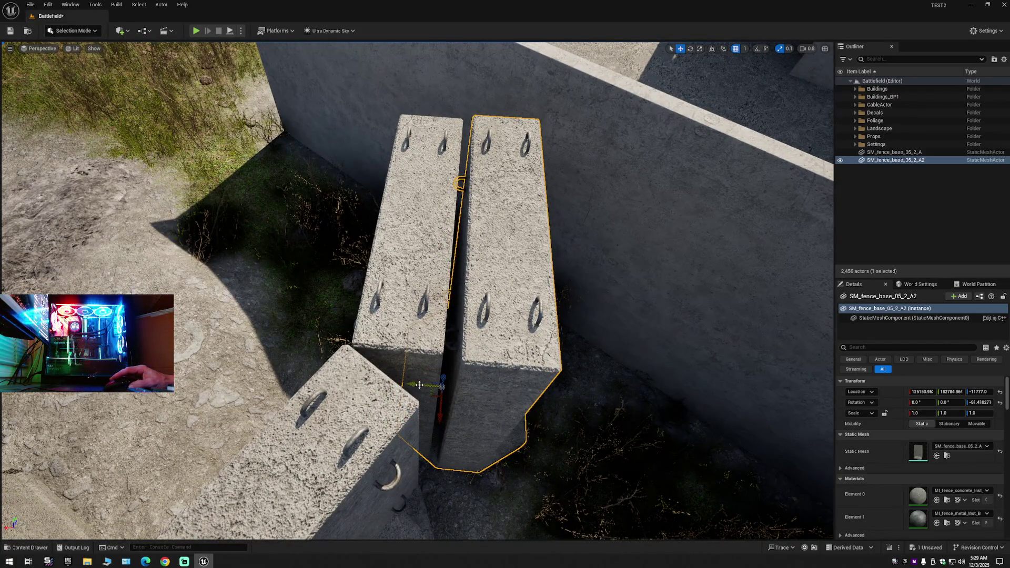
left_click_drag(419, 385, 374, 381)
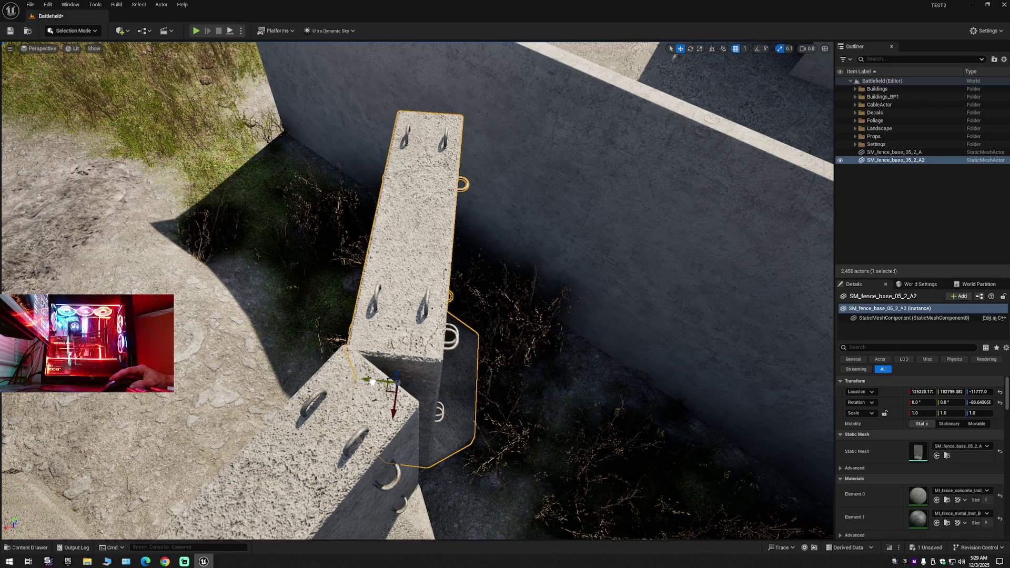
mouse_move(427, 364)
left_mouse_down()
mouse_move(426, 284)
mouse_move(400, 284)
mouse_move(432, 295)
mouse_move(431, 315)
mouse_move(470, 291)
left_mouse_up()
key("f")
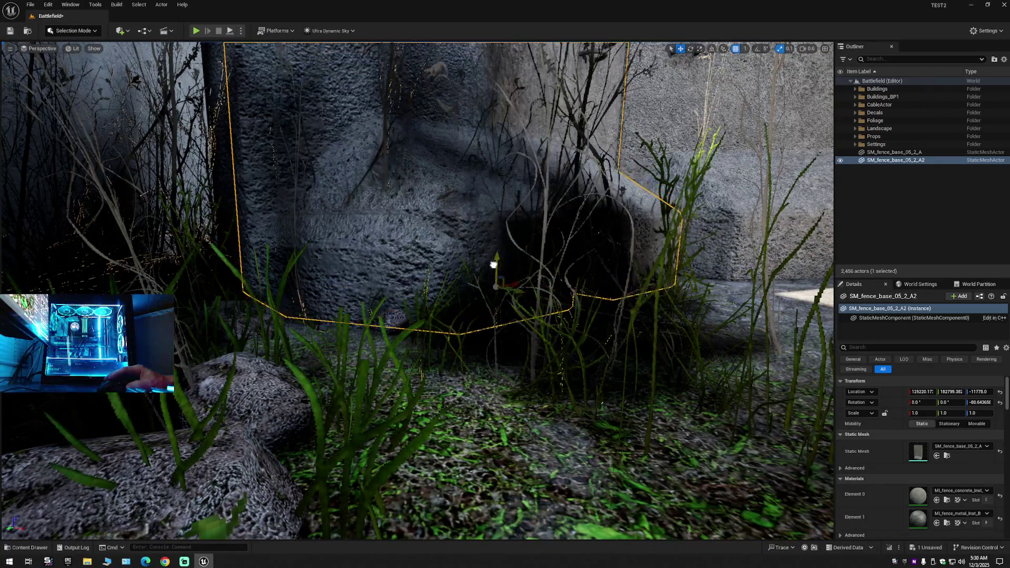
mouse_move(470, 291)
left_mouse_down()
mouse_move(457, 305)
mouse_move(447, 294)
mouse_move(432, 302)
mouse_move(358, 362)
left_mouse_up()
mouse_move(469, 390)
left_mouse_down()
mouse_move(457, 395)
mouse_move(456, 342)
mouse_move(464, 316)
mouse_move(475, 320)
left_mouse_up()
Switch the editor to Foliage Mode with Shift+3.
scroll(423, 264, "down", 10)
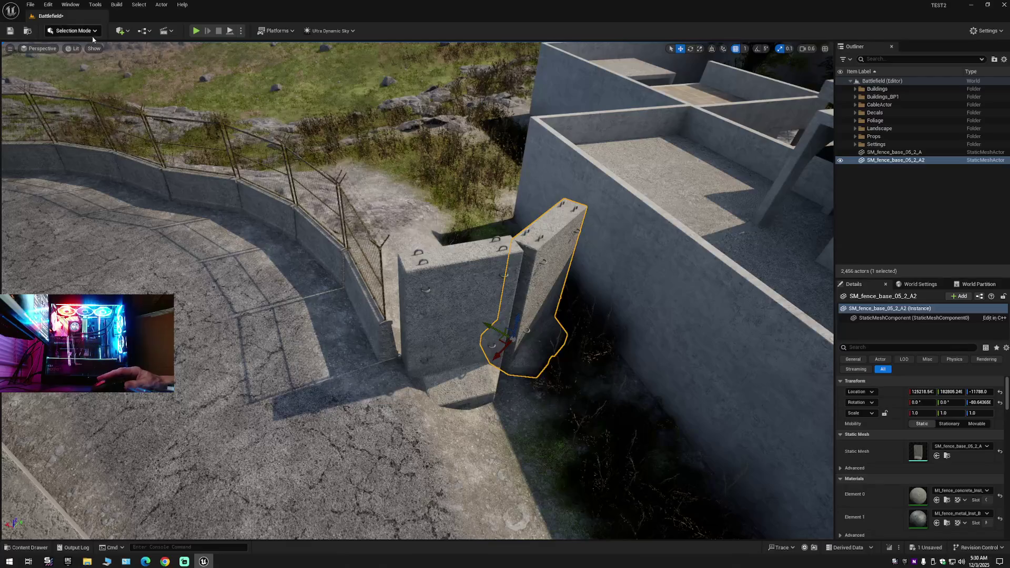
left_click(93, 30)
left_click(84, 66)
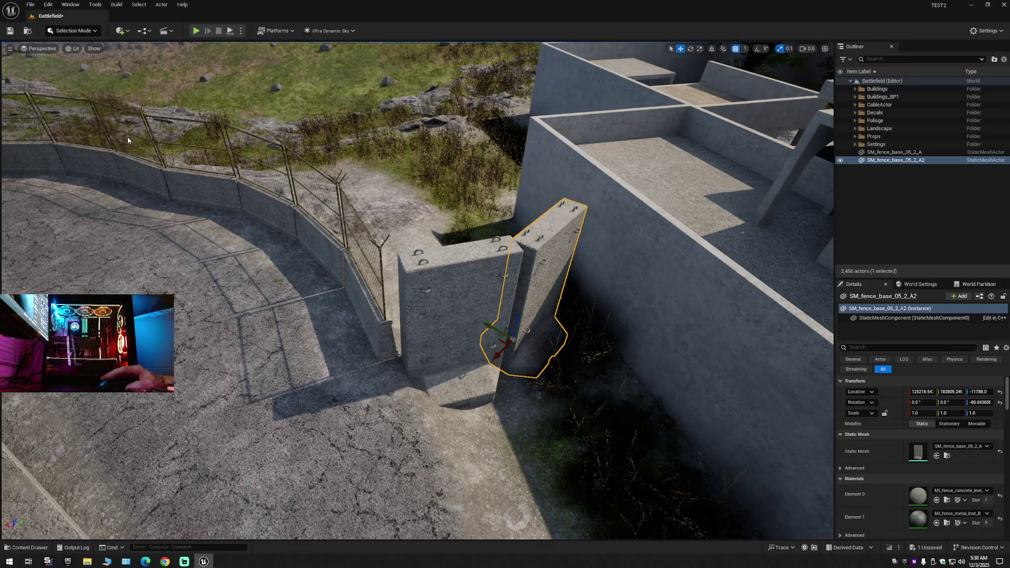
key("shift+3")
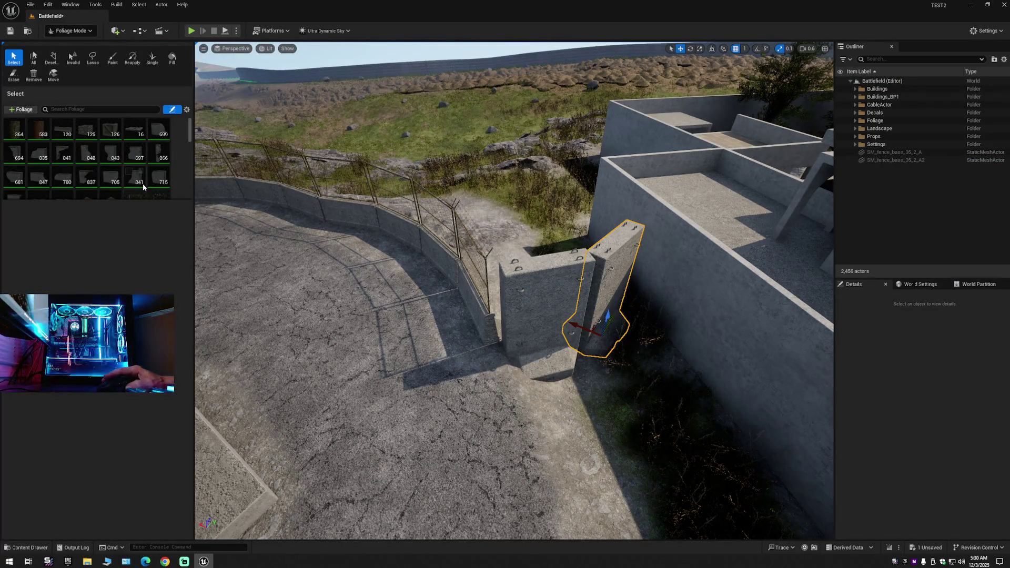
Browse the foliage palette, pick the Erase tool, and pan along the two barriers.
scroll(143, 185, "down", 2)
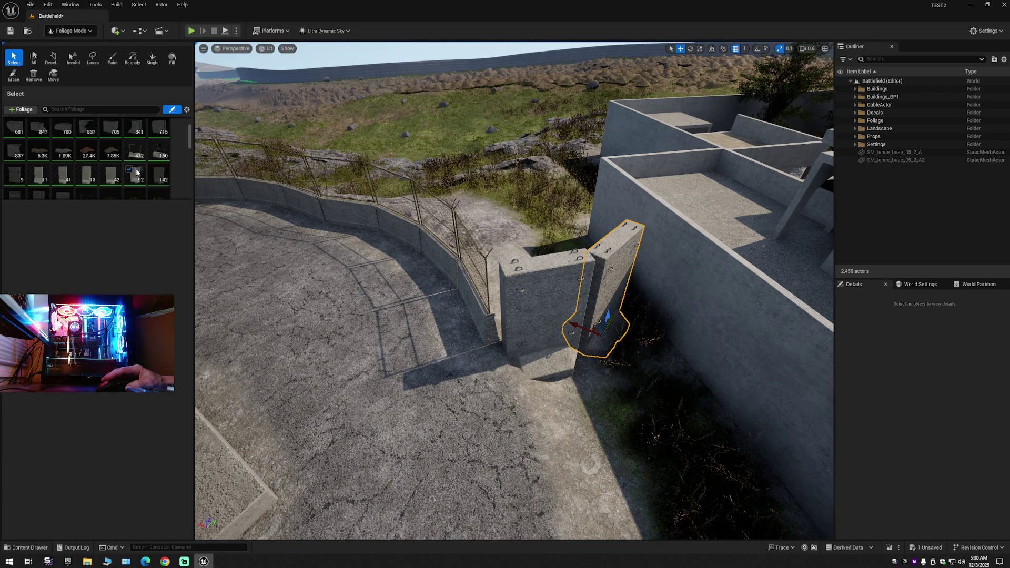
scroll(114, 185, "down", 1)
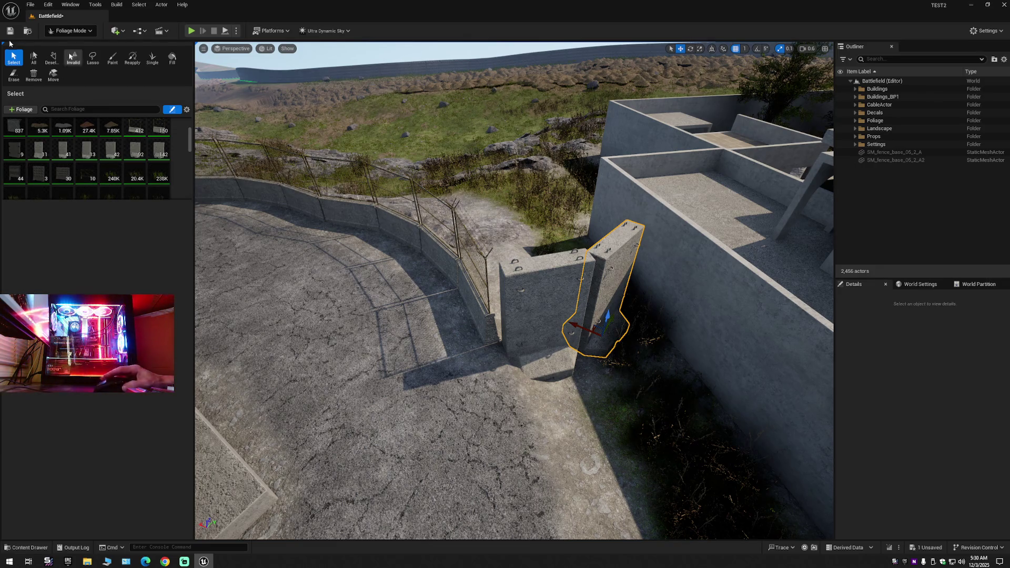
left_click(14, 75)
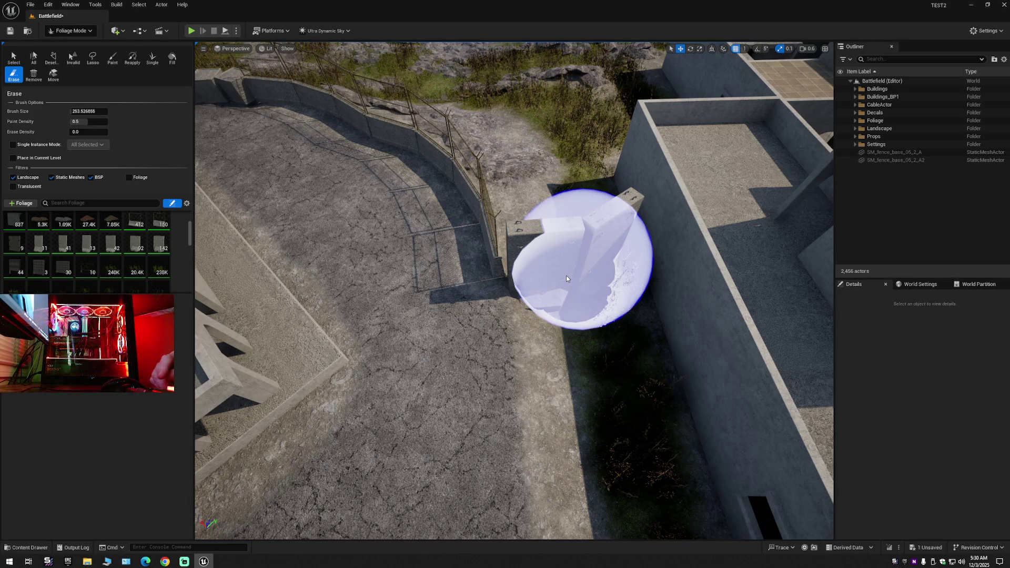
scroll(566, 276, "down", 3)
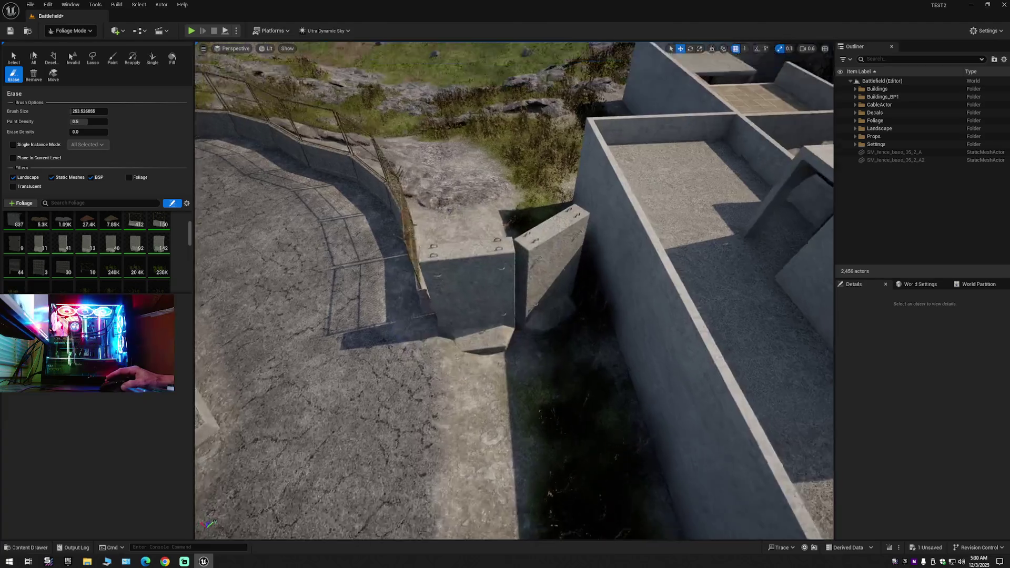
scroll(514, 290, "down", 5)
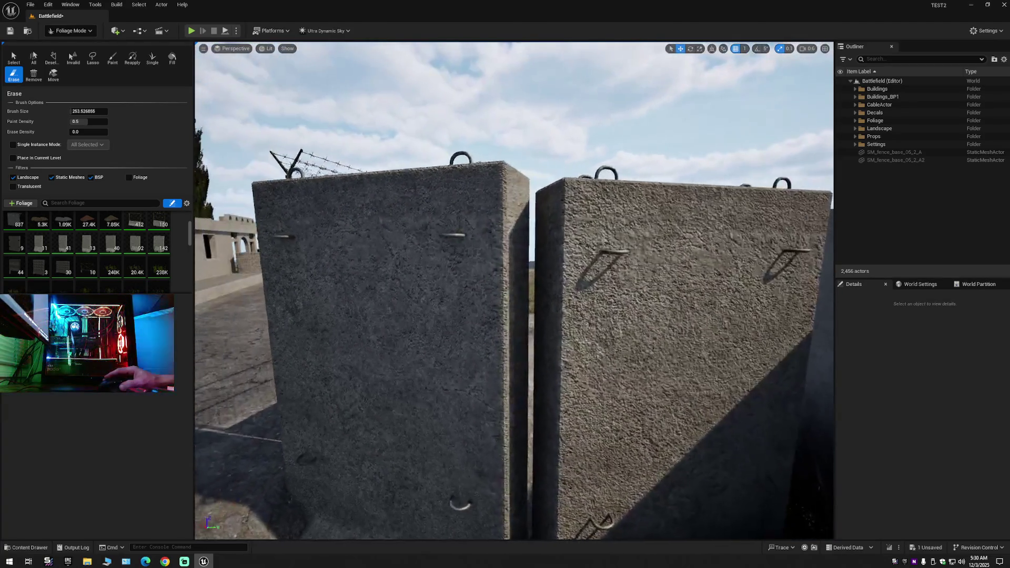
scroll(514, 290, "up", 5)
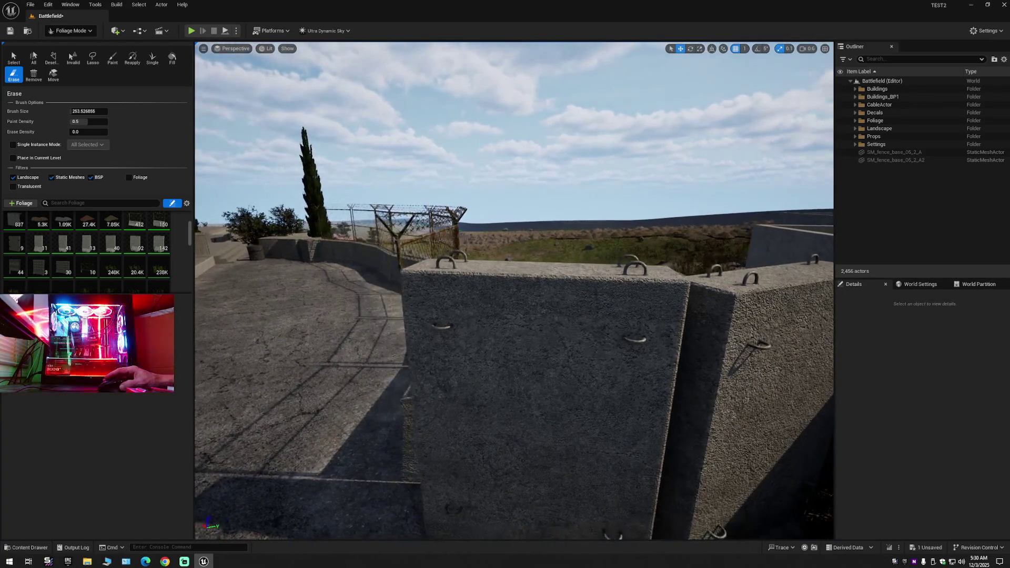
key("Right")
Return to Selection Mode and select the left concrete barrier.
left_click(71, 30)
left_click(69, 38)
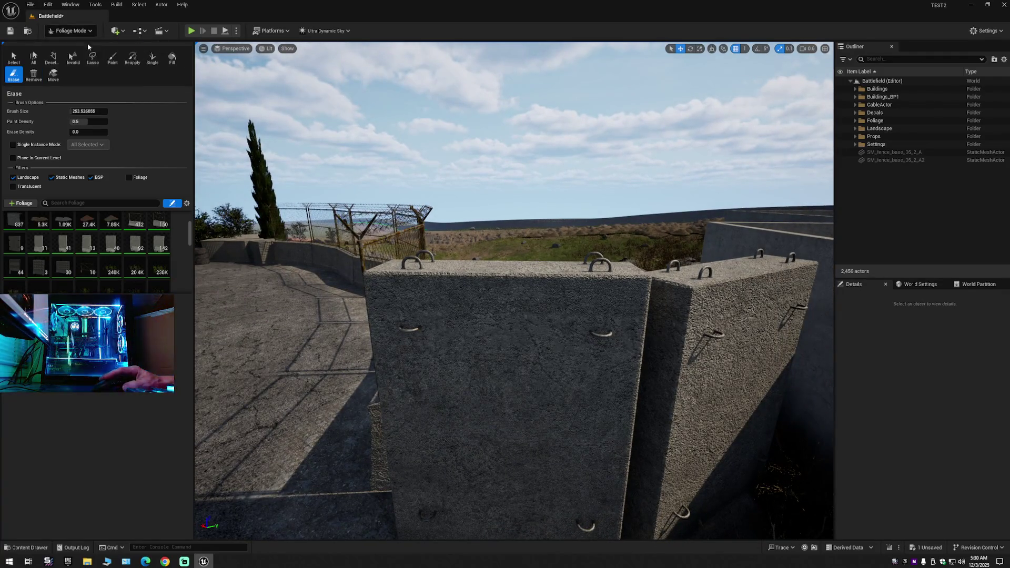
left_click(449, 302)
left_click_drag(449, 301, 426, 274)
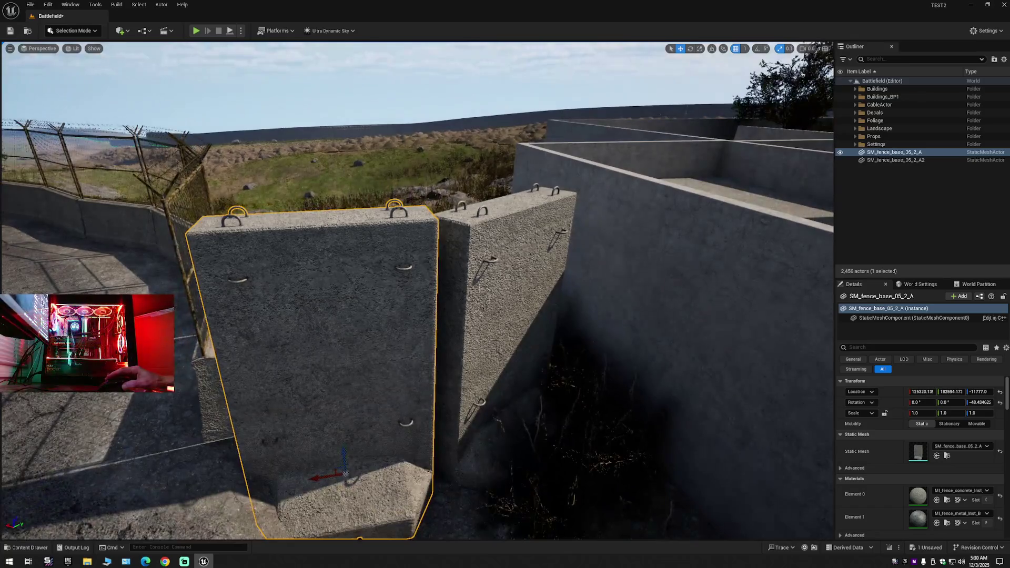
Select both concrete barriers and move them into the Buildings_BP1 folder.
left_click(480, 292, "ctrl")
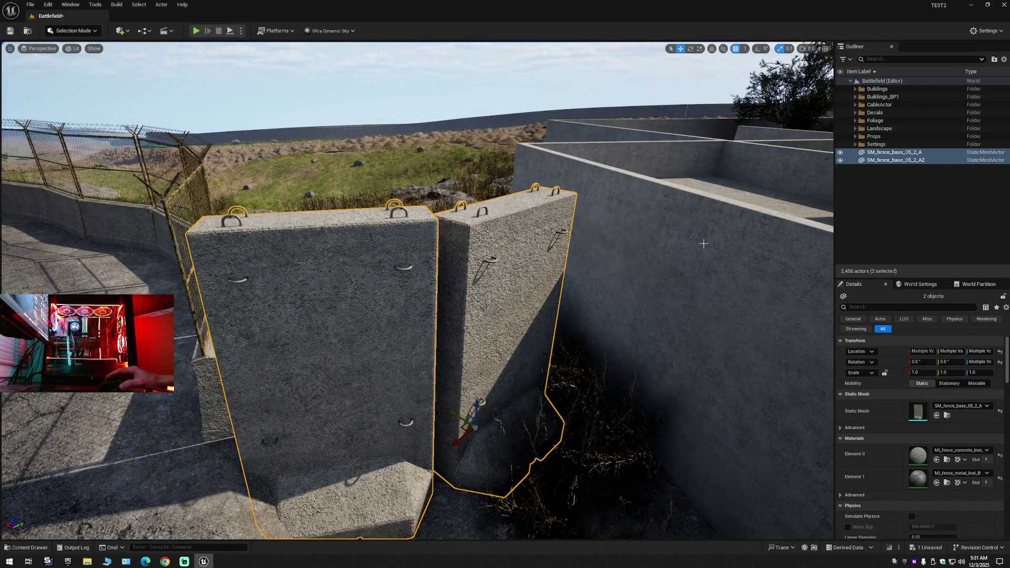
left_click(840, 153)
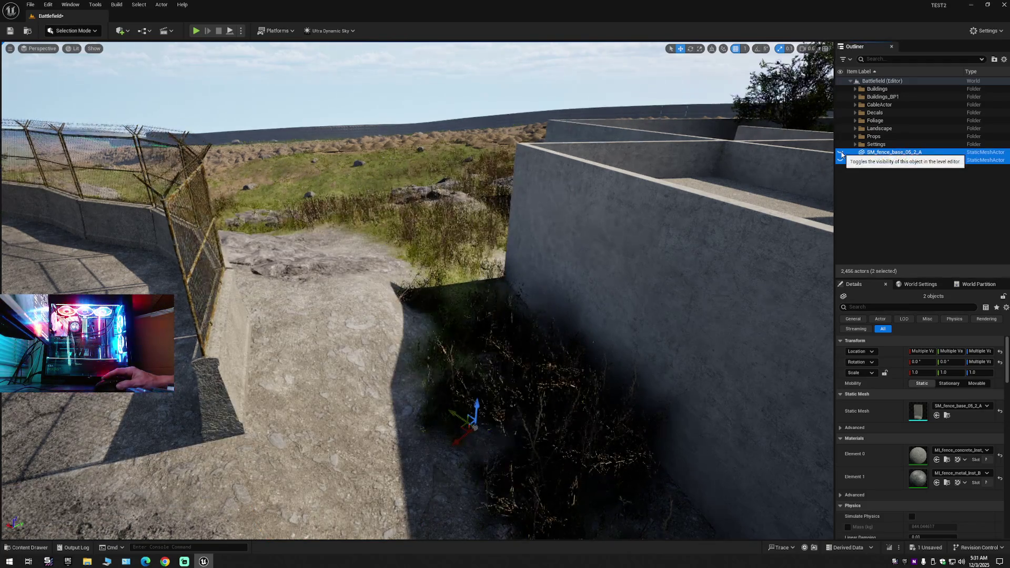
left_click(841, 153)
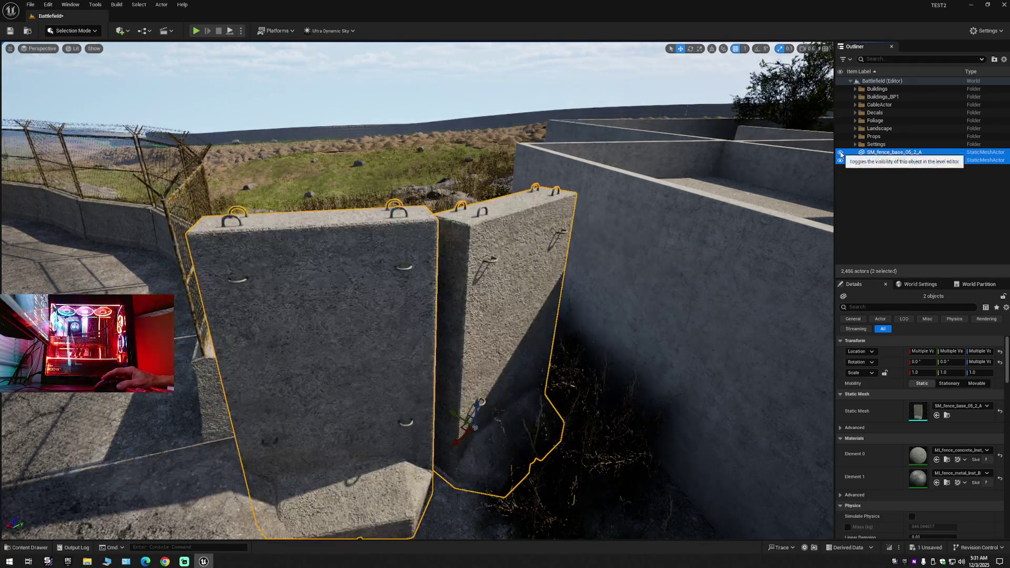
right_click(872, 154)
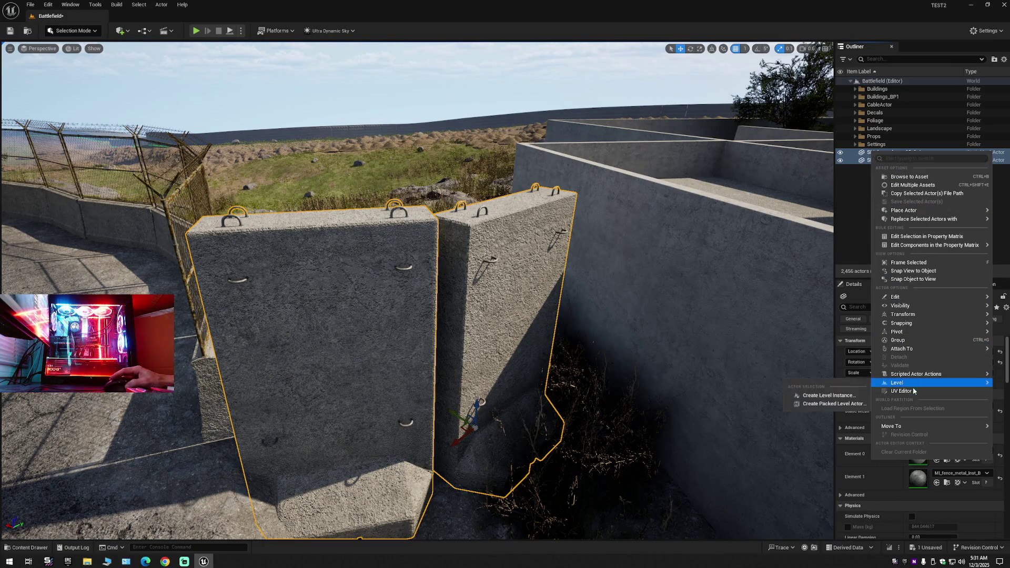
mouse_move(910, 428)
left_click(831, 469)
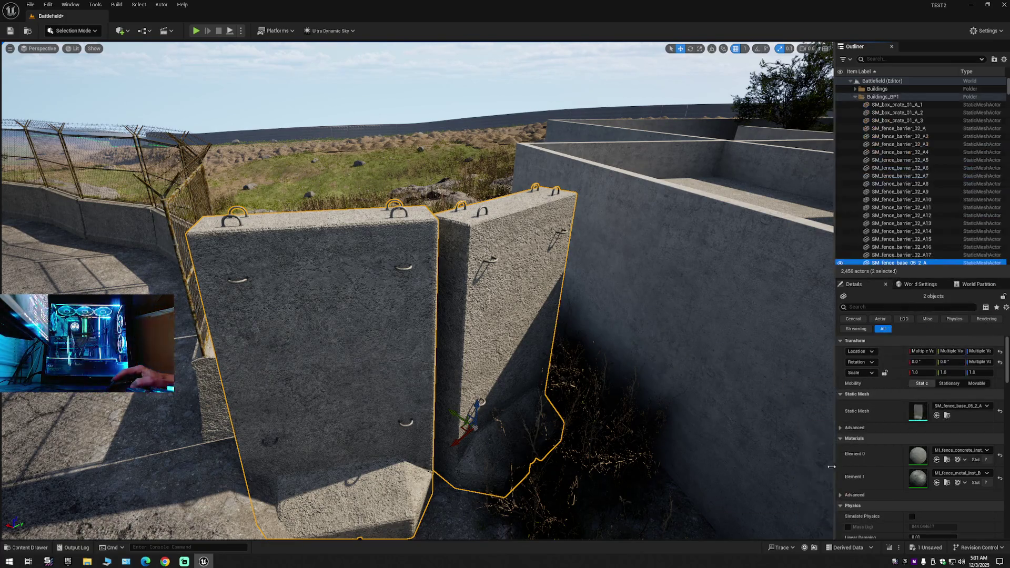
Hide both SM_fence_base_05_2_A blocks from the viewport using their Outliner eye icons.
left_click_drag(657, 320, 676, 298)
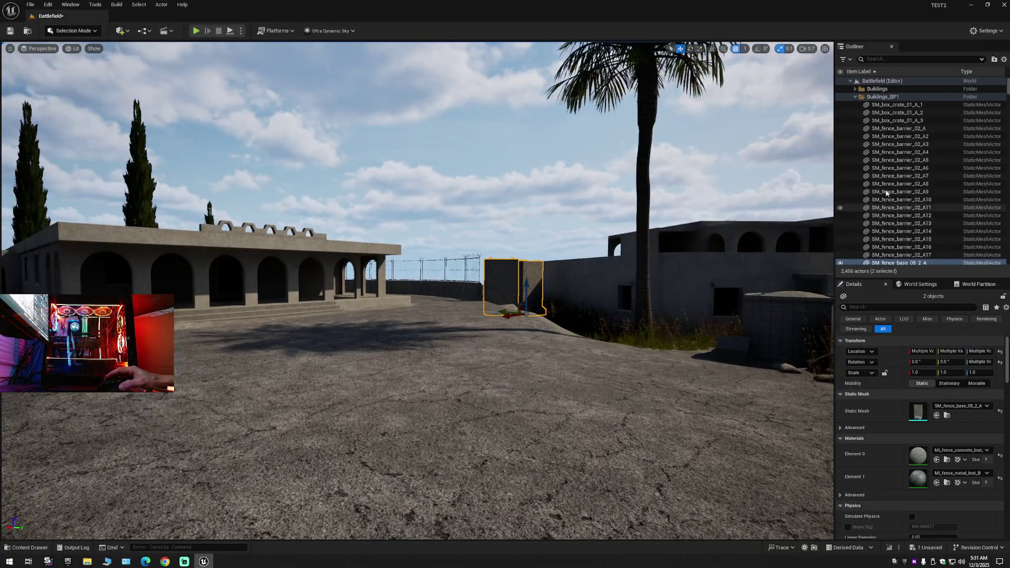
scroll(855, 254, "down", 2)
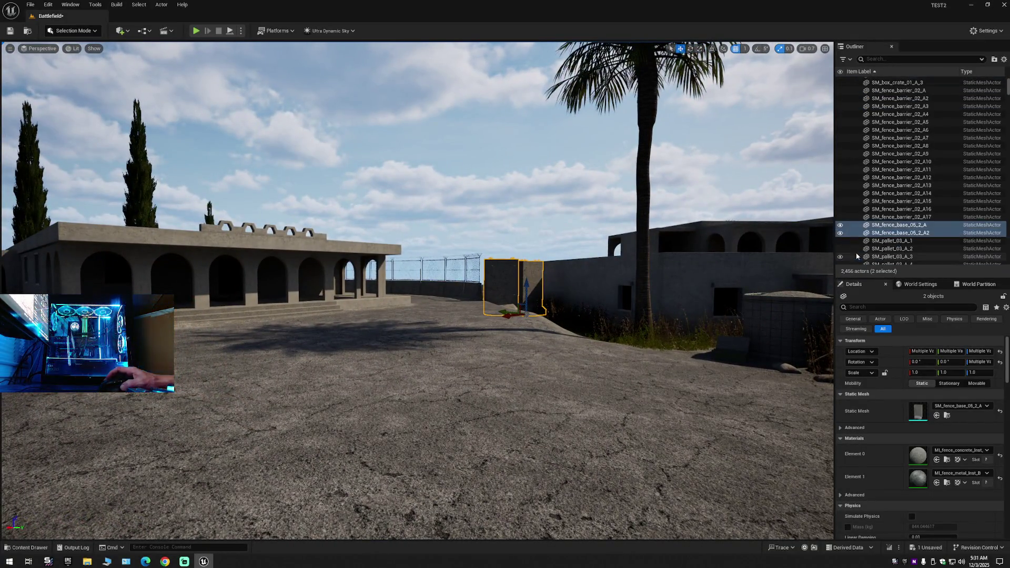
left_click(840, 226)
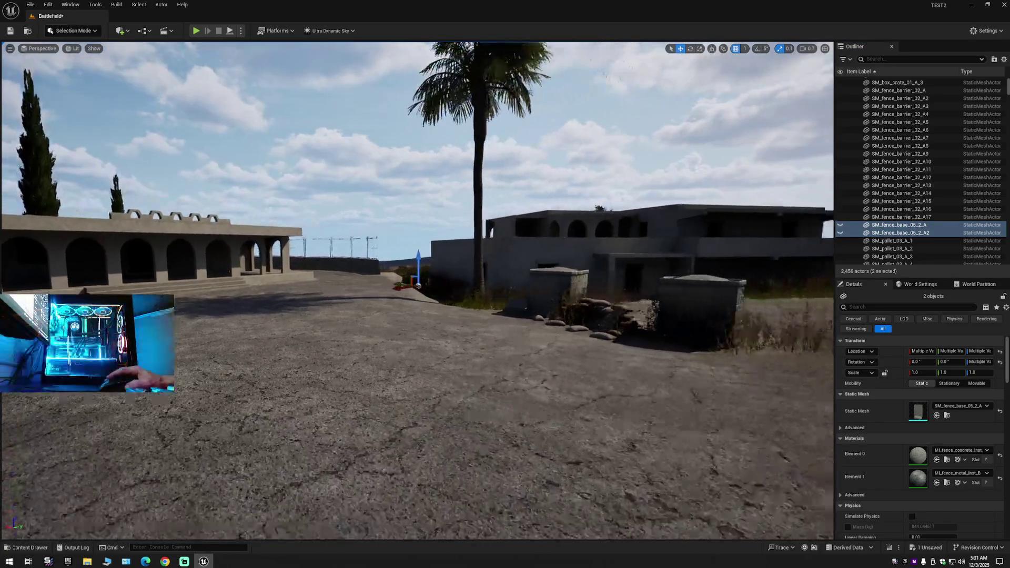
left_click_drag(417, 290, 417, 291)
Make both SM_fence_base_05_2_A blocks visible again in the Outliner and fly in close.
left_click_drag(643, 256, 643, 256)
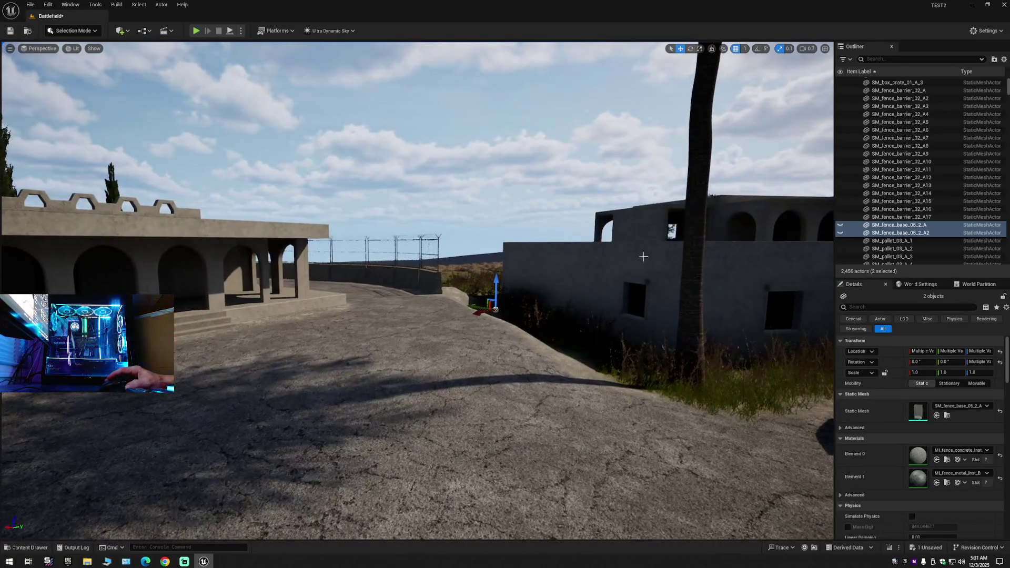
left_click(840, 225)
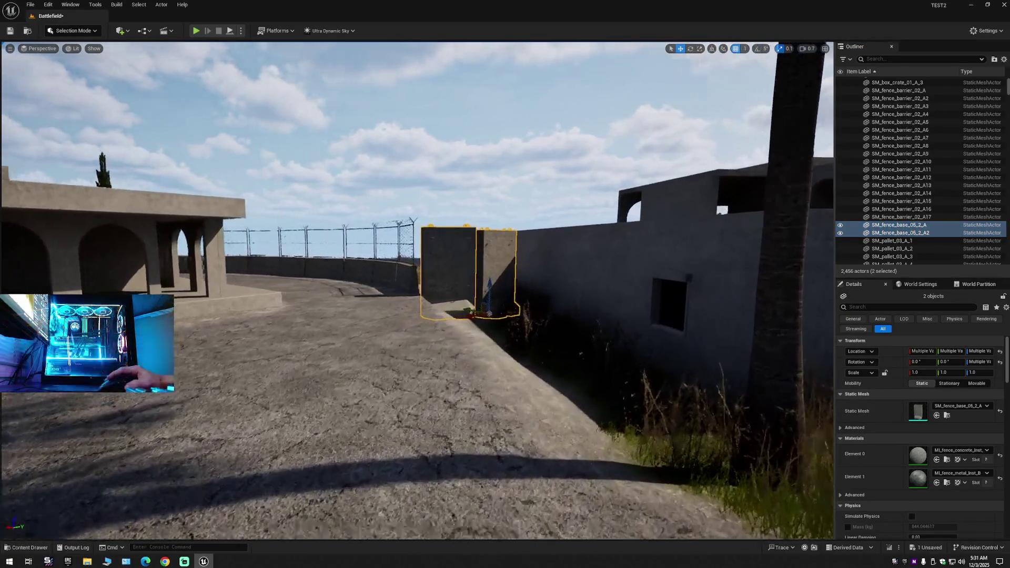
left_click_drag(417, 291, 418, 290)
scroll(418, 290, "down", 5)
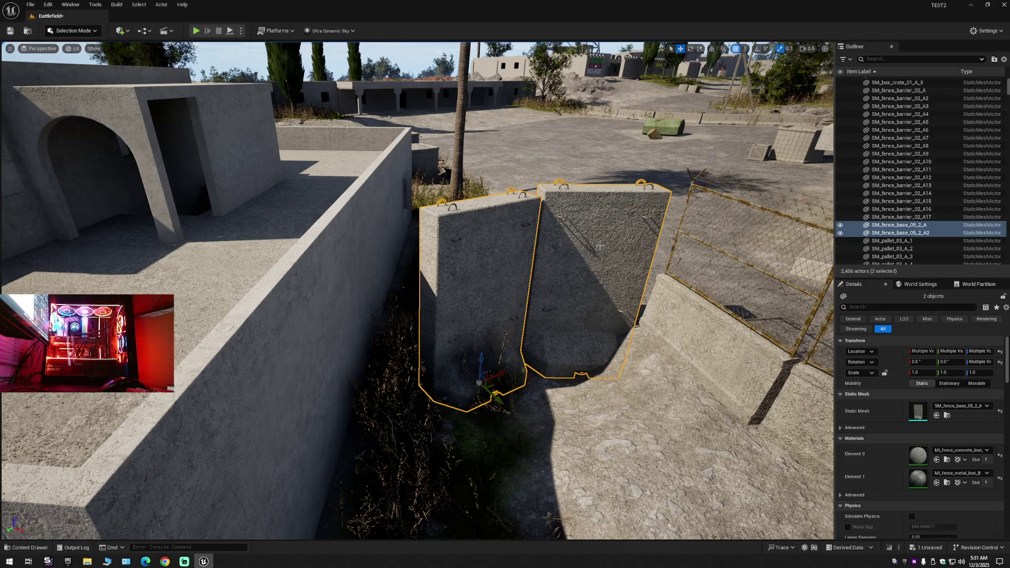
left_click_drag(417, 291, 418, 290)
Slide the fence blocks sideways along the wall.
key("e")
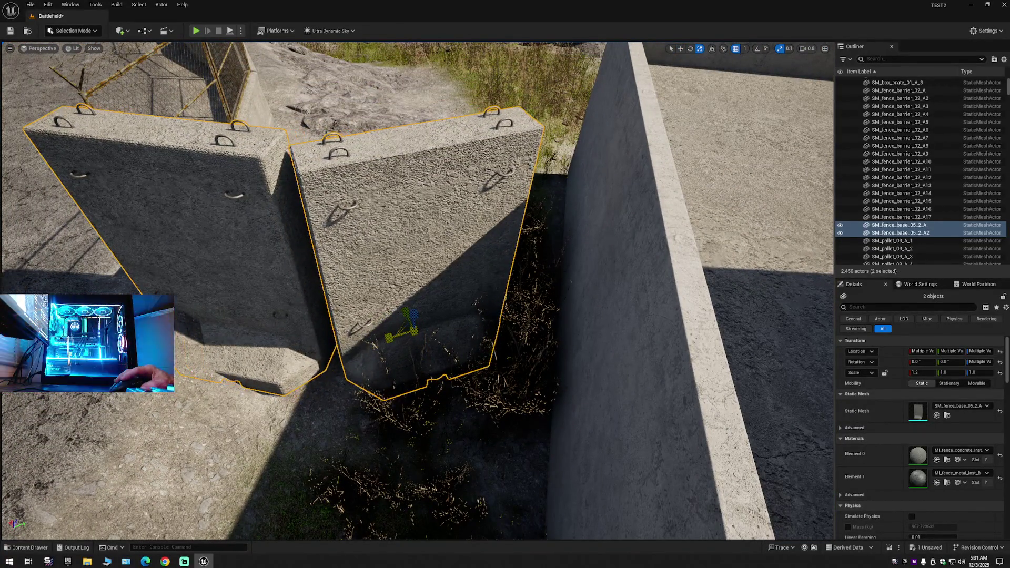
left_click_drag(425, 337, 425, 337)
key("e")
key("w")
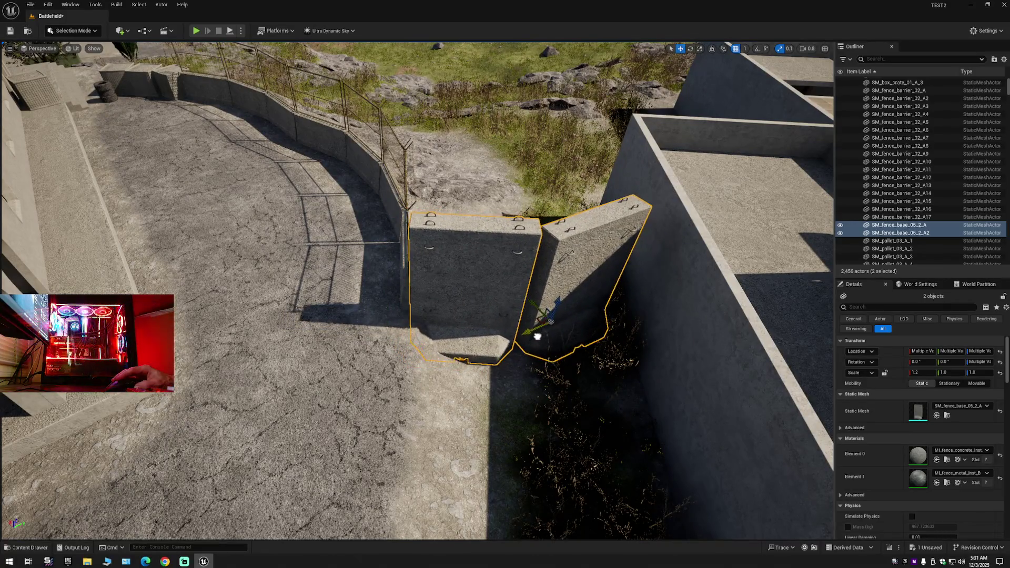
left_click_drag(470, 365, 470, 364)
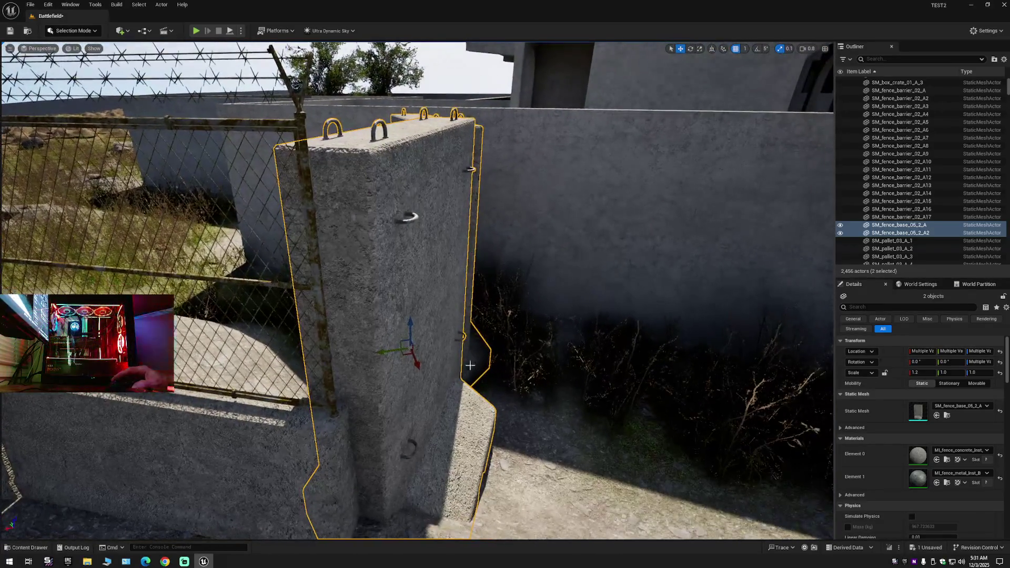
left_click_drag(389, 351, 399, 354)
left_click_drag(492, 354, 491, 354)
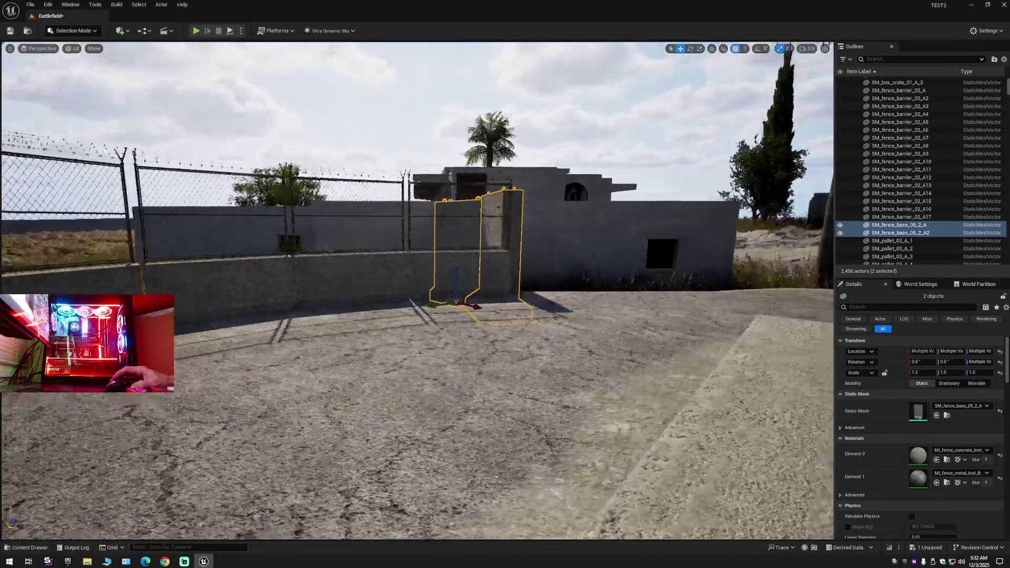
Frame both fence blocks and widen them to an X scale of 1.3.
scroll(416, 289, "down", 1)
scroll(421, 290, "down", 8)
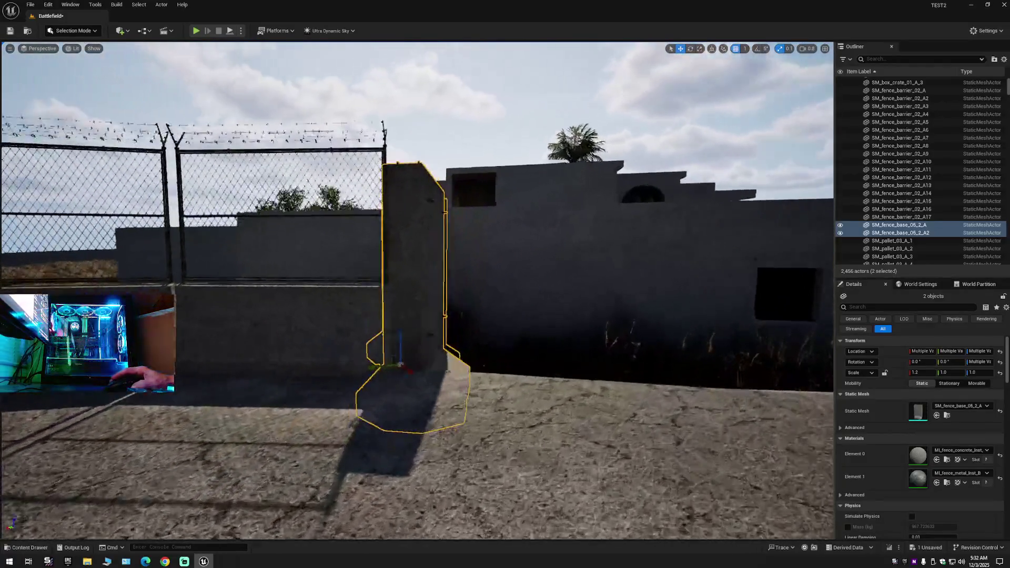
scroll(416, 289, "down", 6)
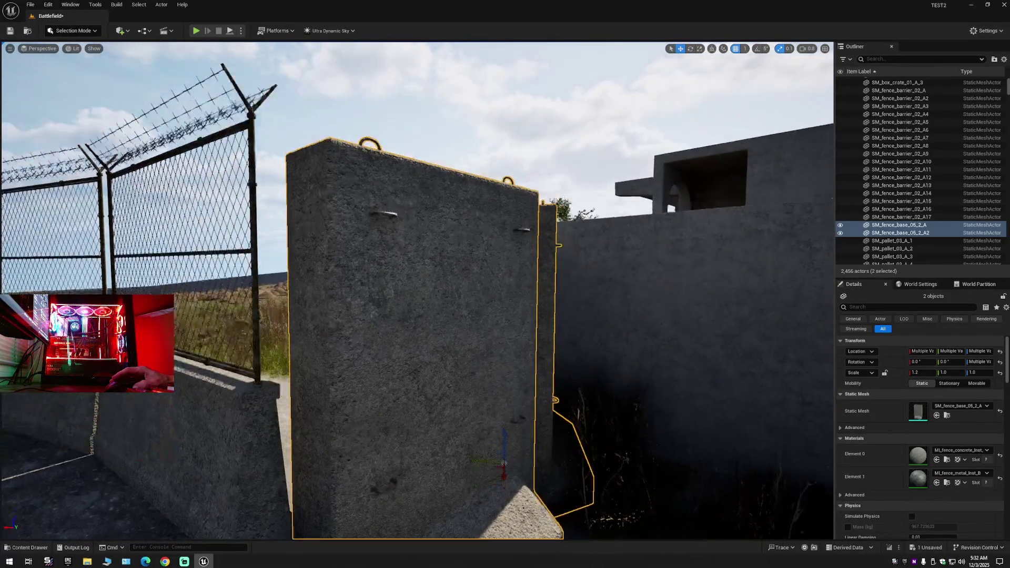
key("f")
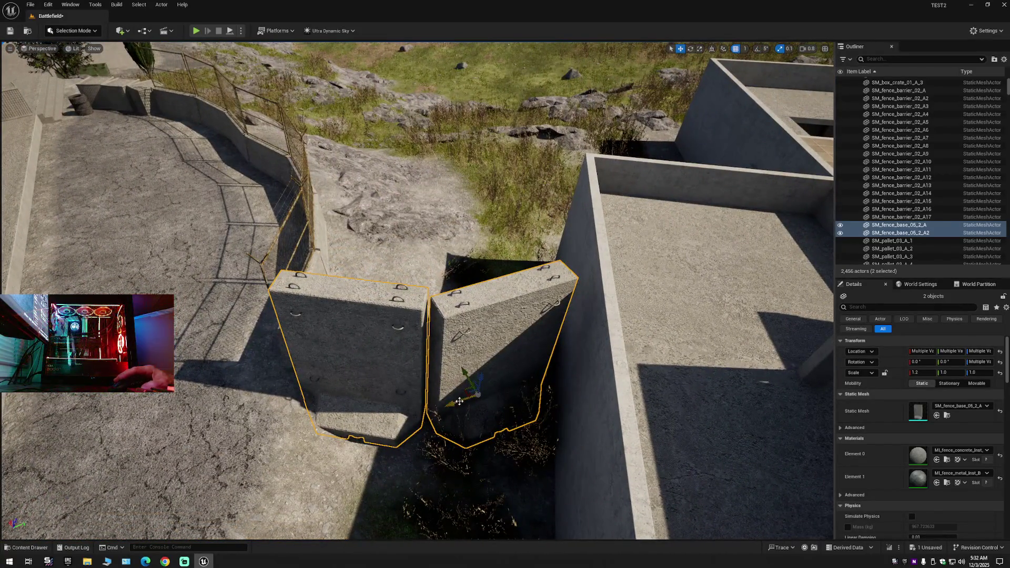
key("r")
left_click_drag(466, 392, 460, 393)
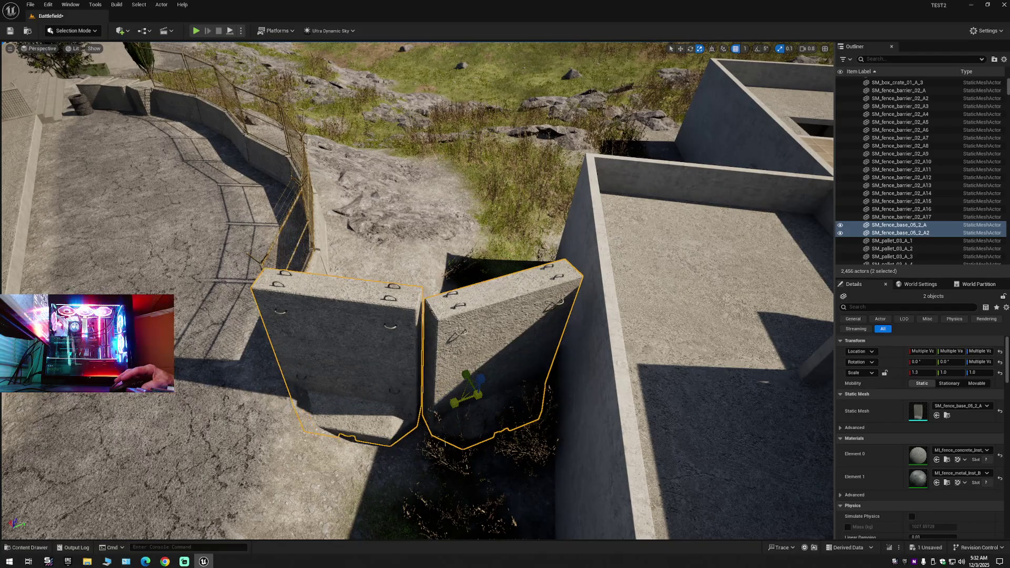
Nudge both widened fence barriers right, then left, into the wall gap and check the fit up close.
key("w")
key("e")
key("r")
key("w")
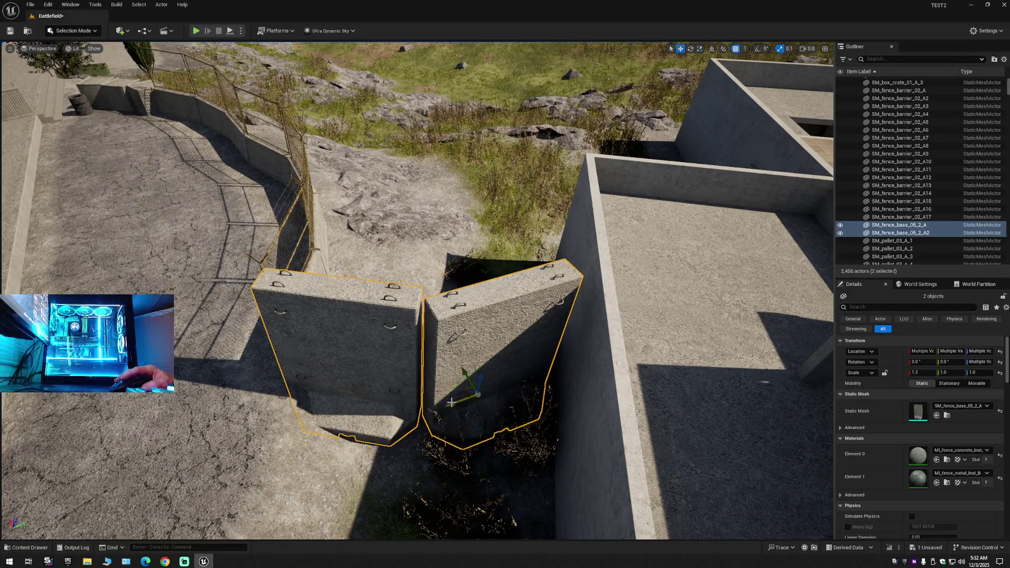
left_click_drag(455, 403, 455, 405)
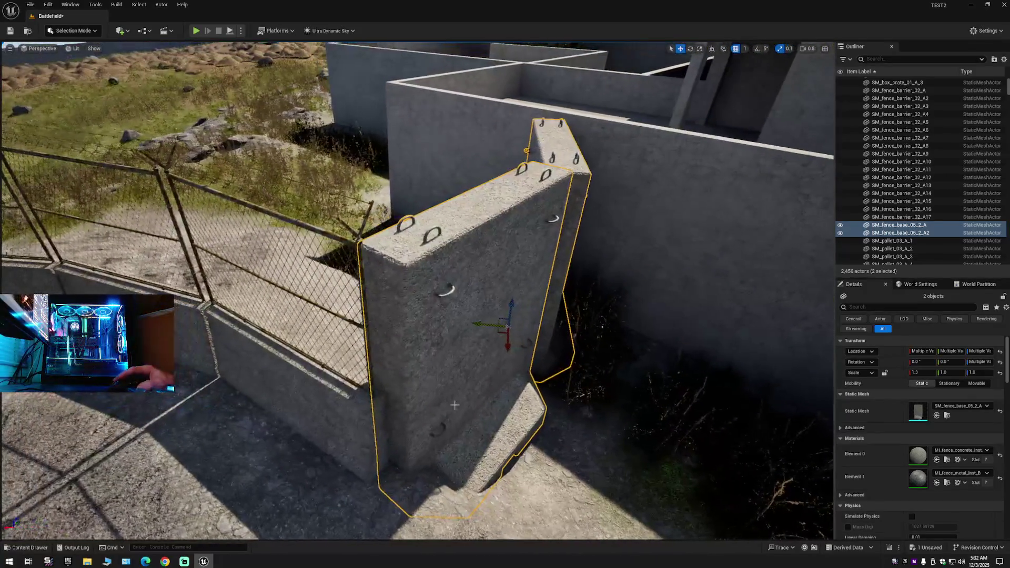
left_click_drag(513, 361, 555, 377)
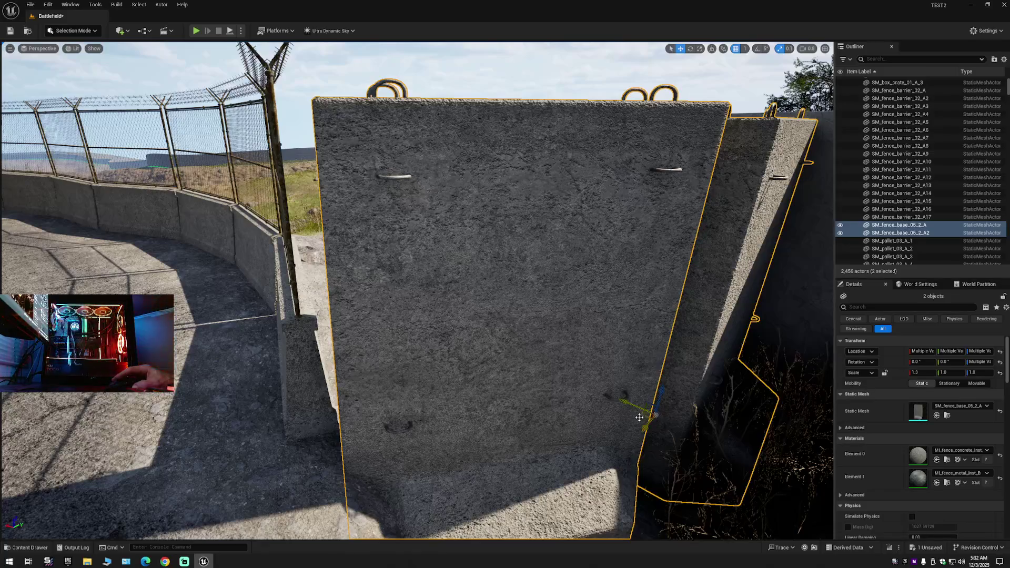
left_click_drag(647, 424, 644, 428)
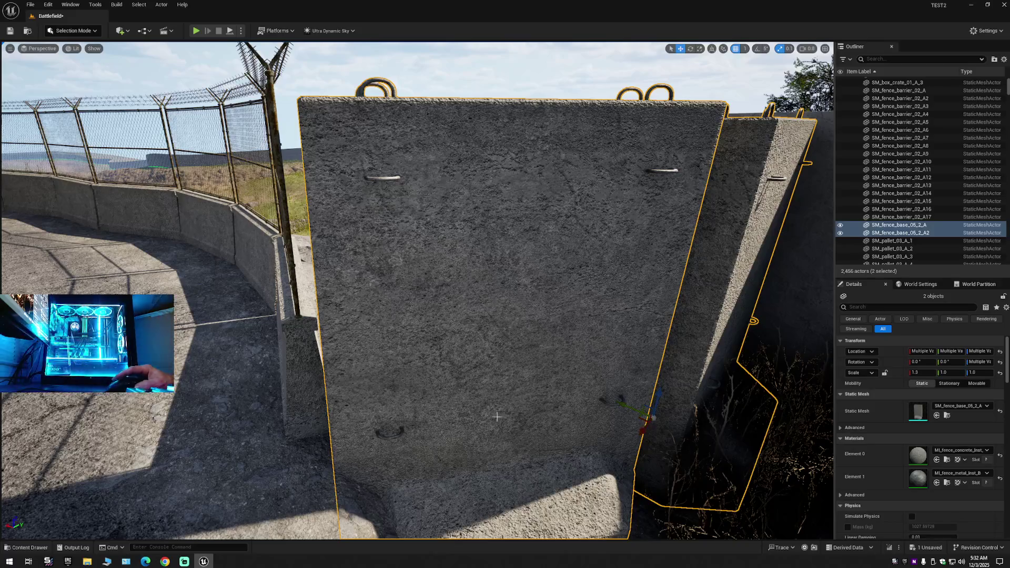
mouse_move(505, 284)
left_mouse_down()
mouse_move(458, 287)
mouse_move(486, 394)
left_mouse_up()
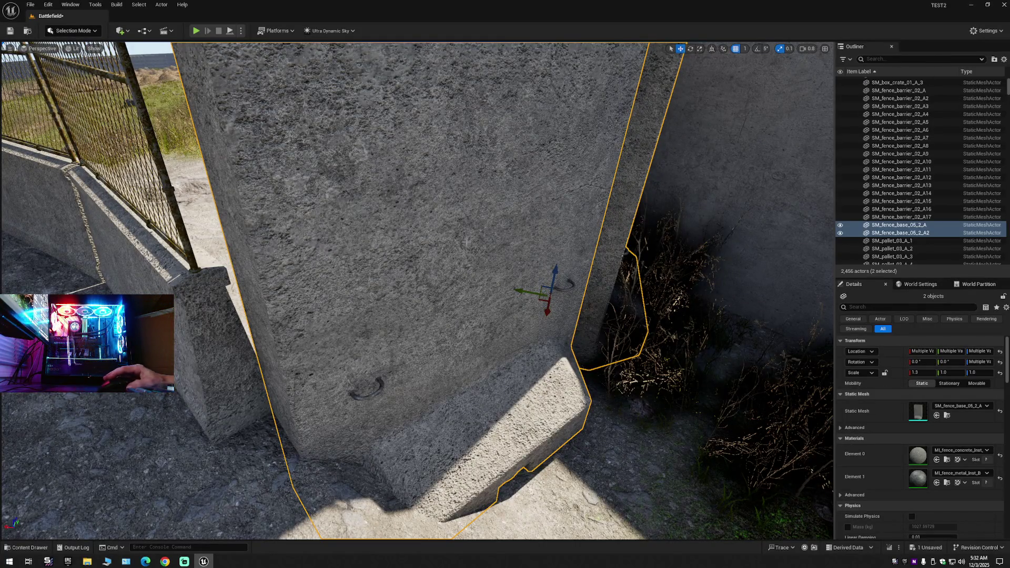
middle_click(420, 400, "alt")
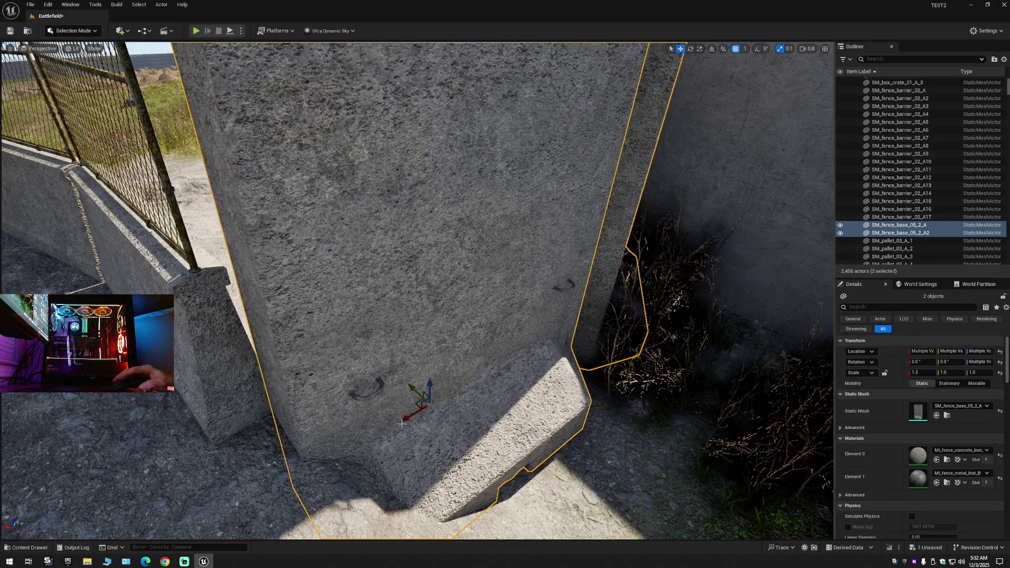
mouse_move(406, 417)
left_mouse_down()
mouse_move(389, 392)
mouse_move(305, 384)
left_mouse_up()
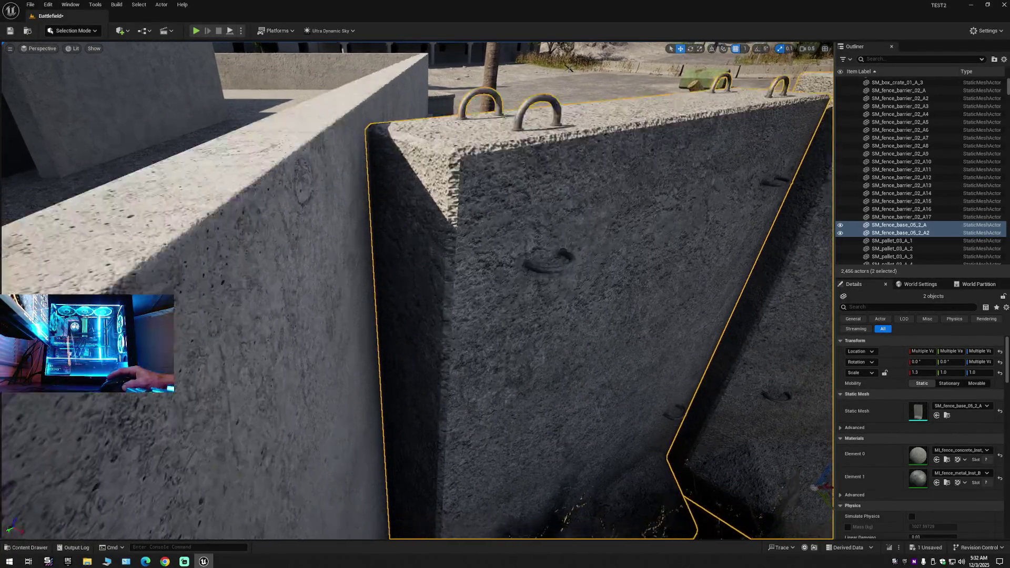
scroll(418, 290, "down", 5)
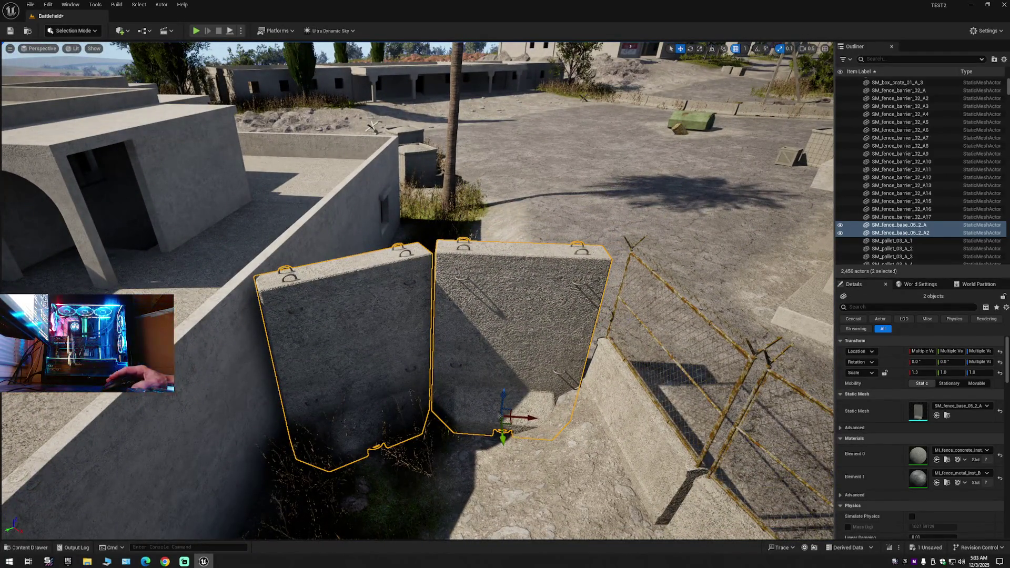
Reselect both fence barriers and lower them slightly into the ground.
left_click(425, 359)
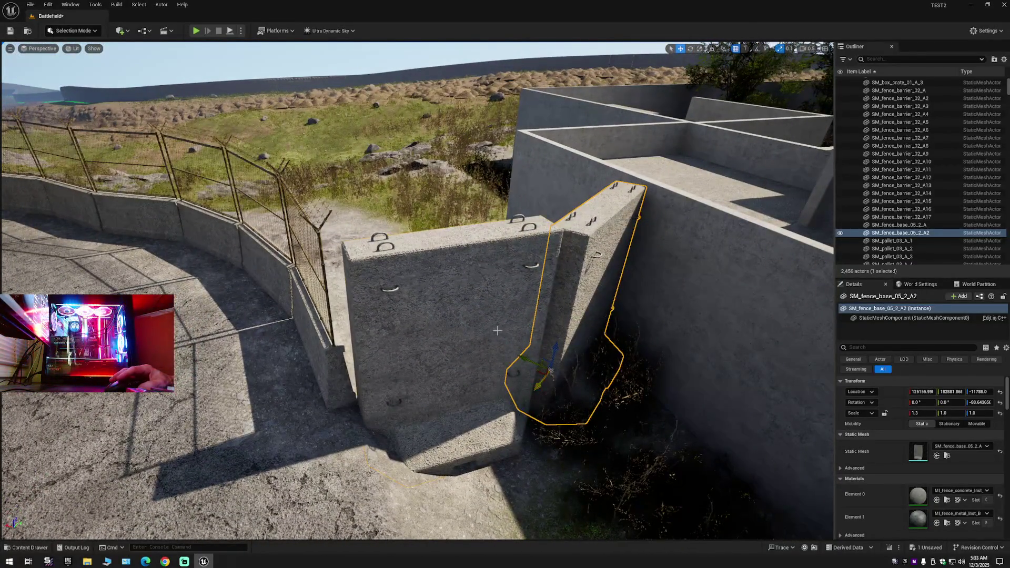
left_click(464, 414, "ctrl")
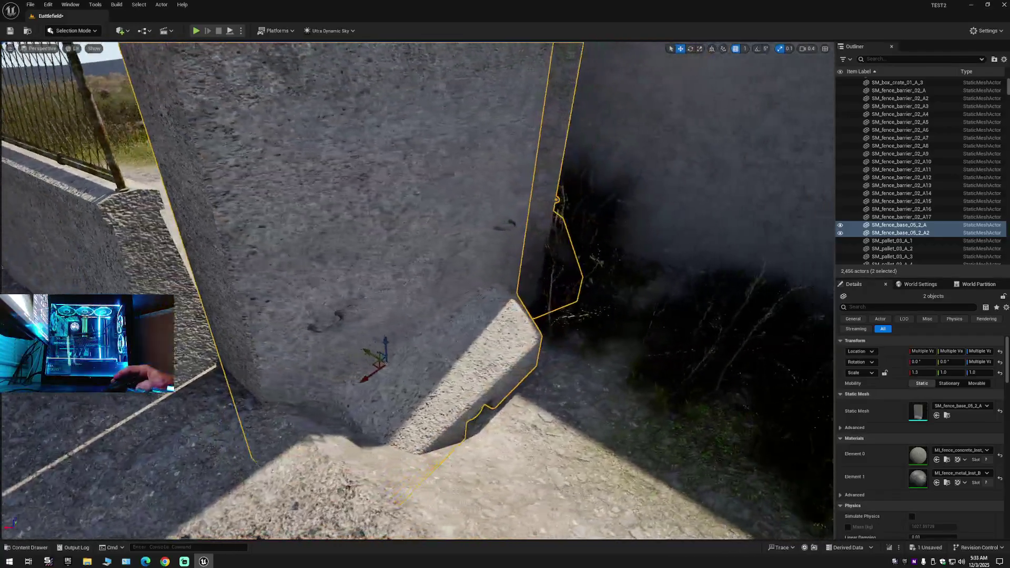
mouse_move(415, 290)
left_mouse_down()
mouse_move(426, 226)
mouse_move(488, 305)
left_mouse_up()
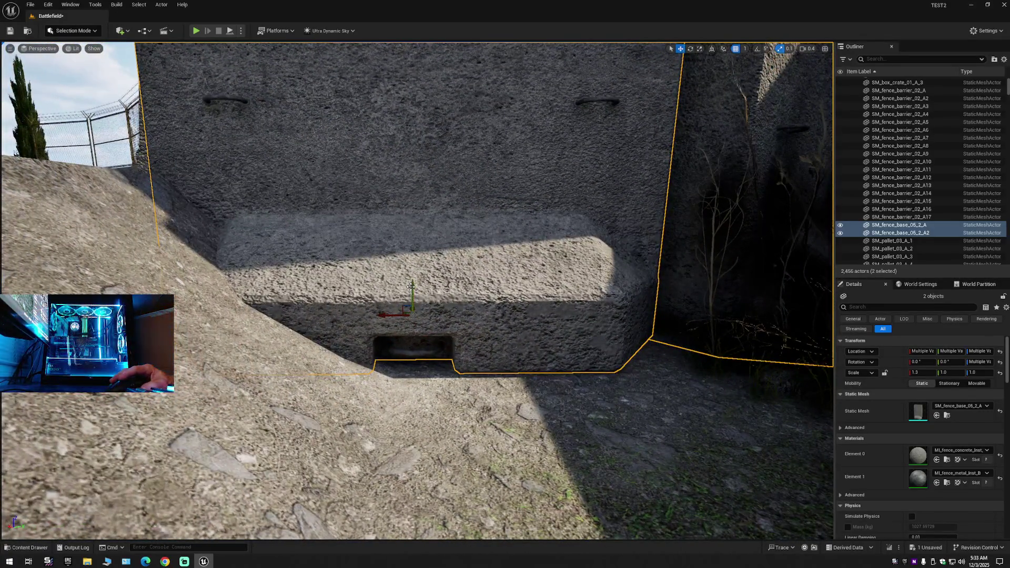
left_click_drag(412, 288, 412, 290)
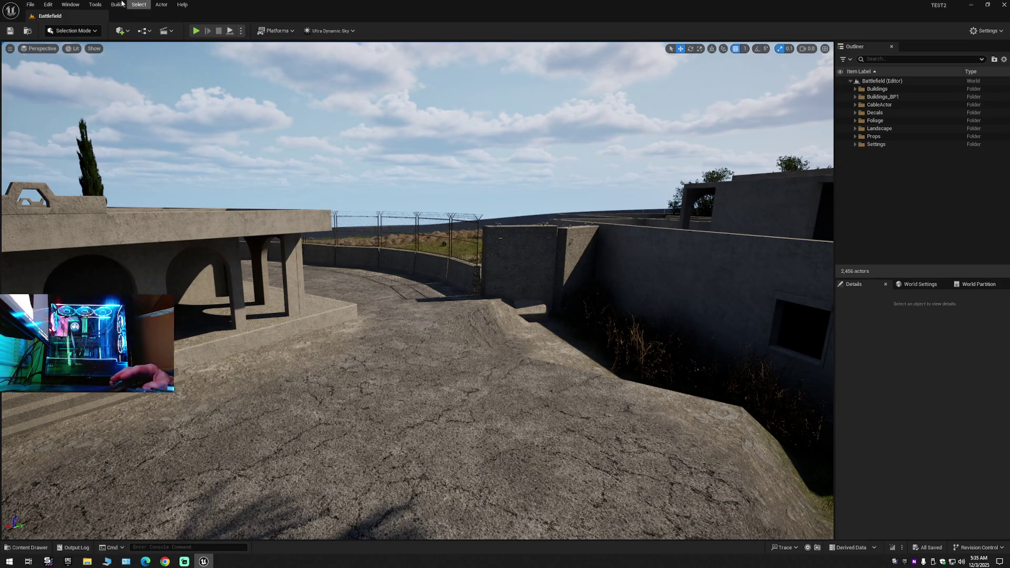
Fly to the row of sand-box barriers and select the last box, SM_sand_box_02_A_6.
mouse_move(514, 366)
left_mouse_down()
mouse_move(421, 315)
mouse_move(366, 337)
mouse_move(315, 153)
mouse_move(338, 153)
mouse_move(152, 157)
mouse_move(148, 140)
mouse_move(126, 140)
mouse_move(100, 157)
left_mouse_up()
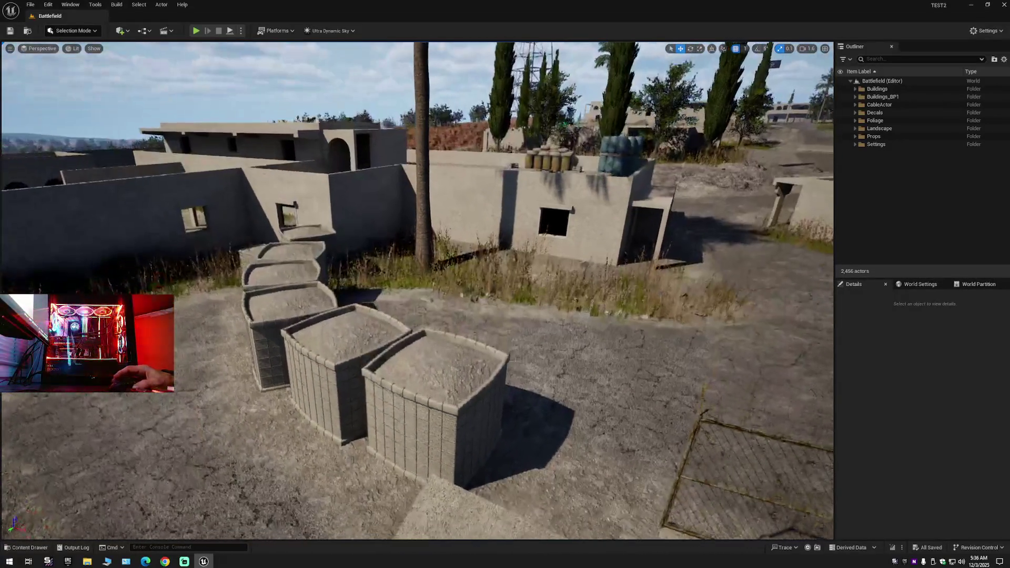
left_click(436, 415)
Alt-drag SM_sand_box_02_A_6 into a copy, SM_sand_box_02_A_7, and slide it beside the middle box.
left_click_drag(437, 416, 426, 437)
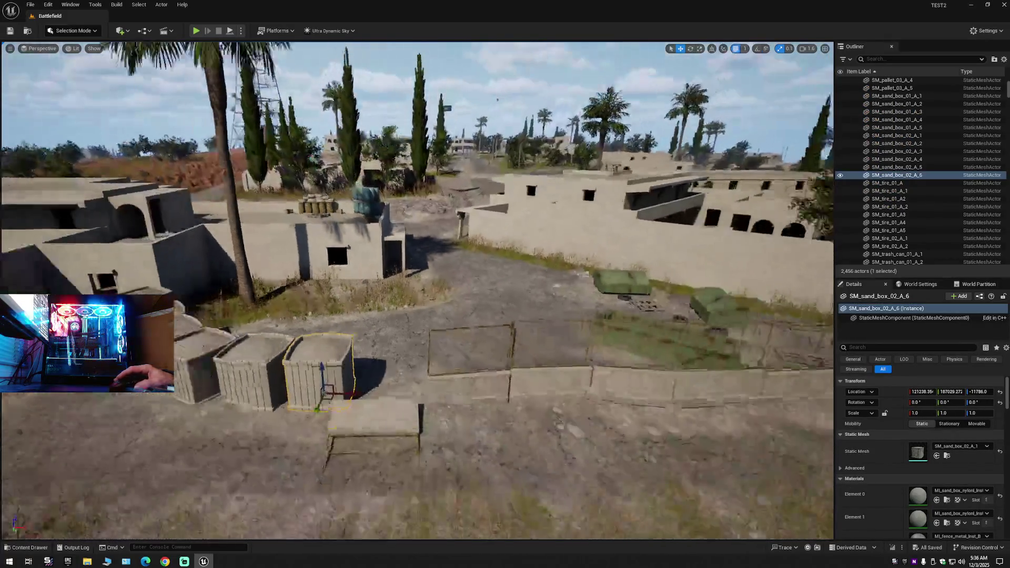
left_click_drag(392, 345, 503, 352, "alt")
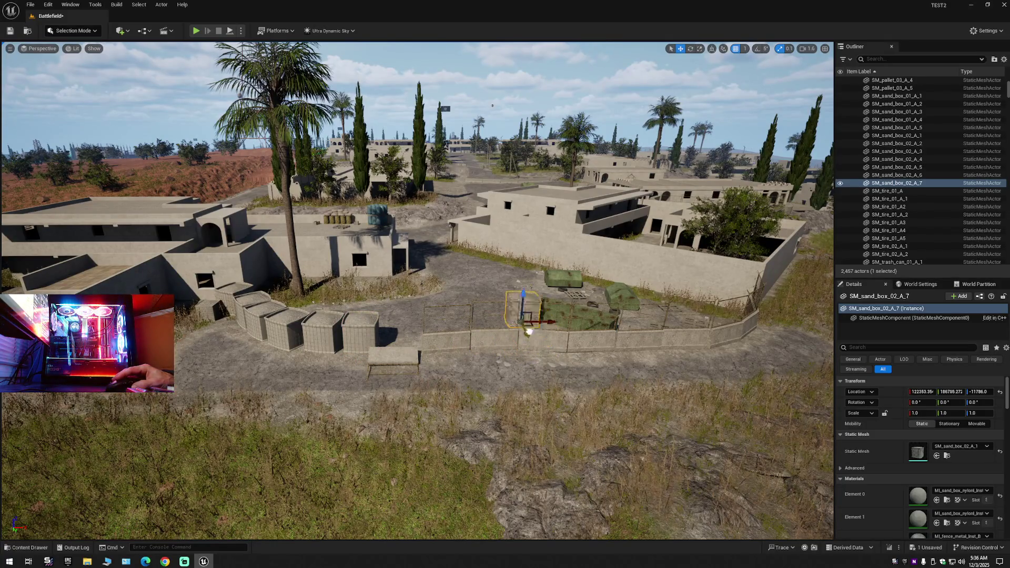
mouse_move(465, 226)
left_mouse_down()
mouse_move(457, 367)
mouse_move(451, 281)
left_mouse_up()
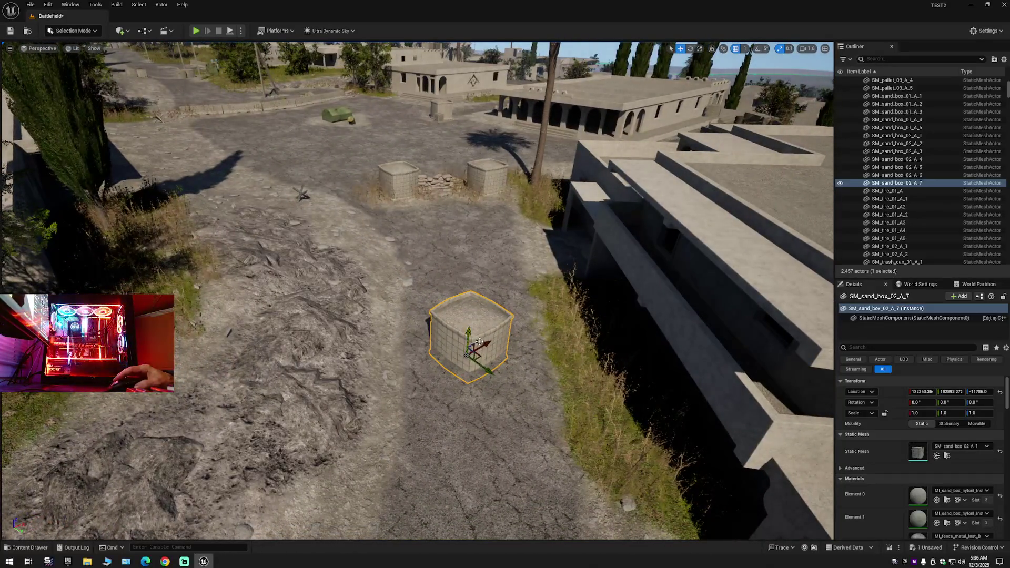
mouse_move(565, 311)
left_mouse_down()
mouse_move(434, 231)
mouse_move(384, 219)
mouse_move(386, 284)
mouse_move(390, 200)
mouse_move(391, 226)
mouse_move(368, 231)
mouse_move(373, 248)
left_mouse_up()
mouse_move(450, 319)
left_mouse_down()
mouse_move(424, 282)
mouse_move(397, 185)
left_mouse_up()
left_click_drag(473, 368, 547, 300)
mouse_move(286, 303)
left_mouse_down()
mouse_move(394, 336)
mouse_move(427, 372)
mouse_move(477, 372)
mouse_move(507, 393)
left_mouse_up()
Shift the copied sand box slightly right and turn it a few degrees around vertical.
key("e")
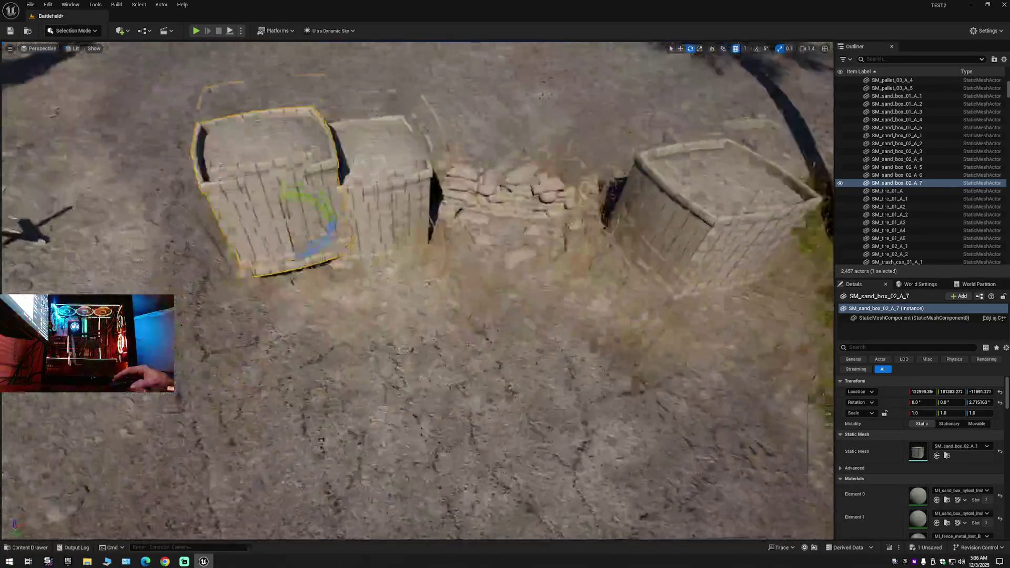
key("f")
key("w")
mouse_move(433, 387)
left_mouse_down()
mouse_move(586, 395)
mouse_move(566, 395)
left_mouse_up()
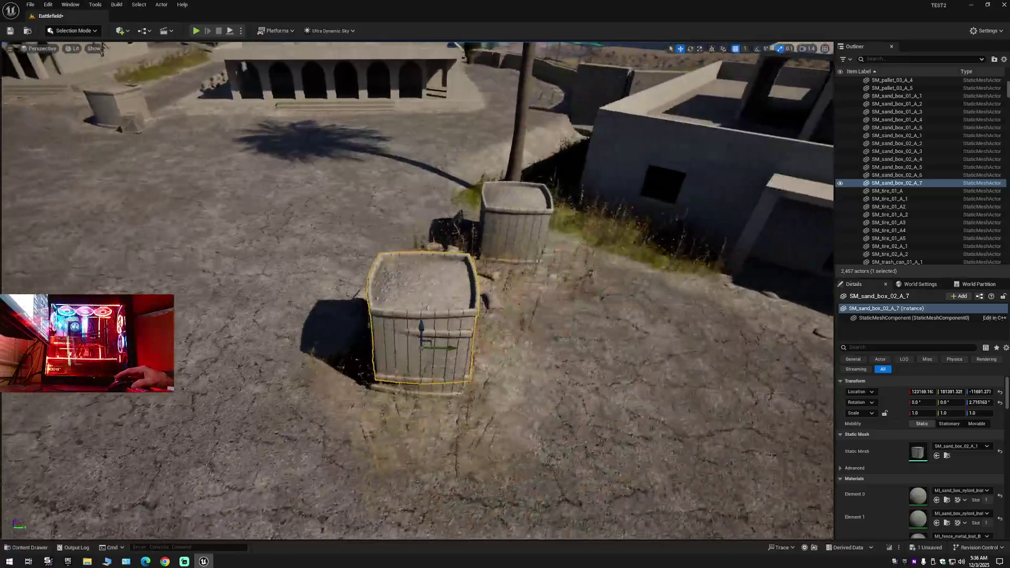
key("e")
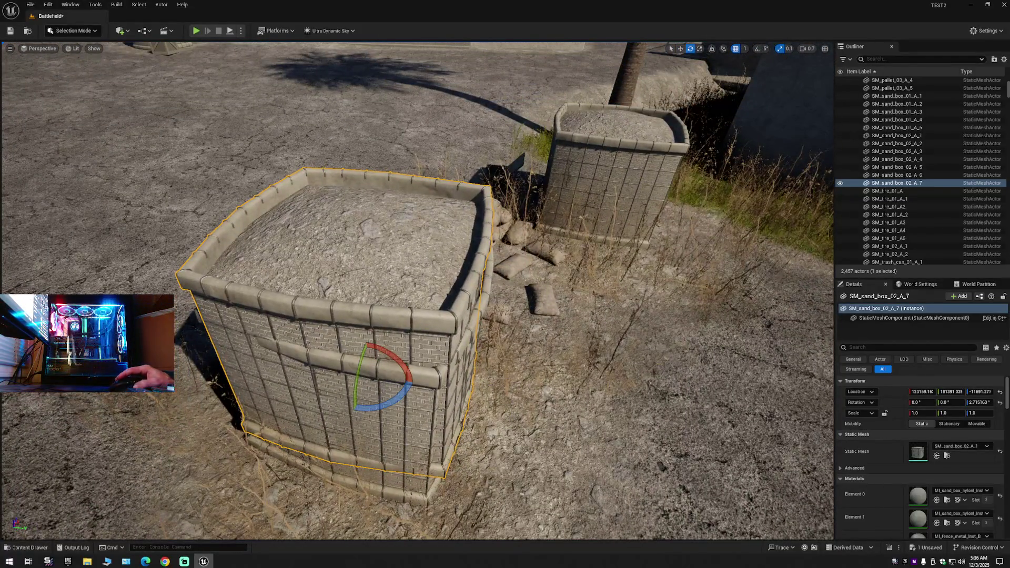
mouse_move(407, 388)
left_mouse_down()
mouse_move(395, 382)
mouse_move(391, 348)
mouse_move(421, 310)
left_mouse_up()
key("r")
Sink the copy slightly into the ground, then Alt-drag a new copy, SM_sand_box_02_A_8, beside the other box.
key("w")
key("f")
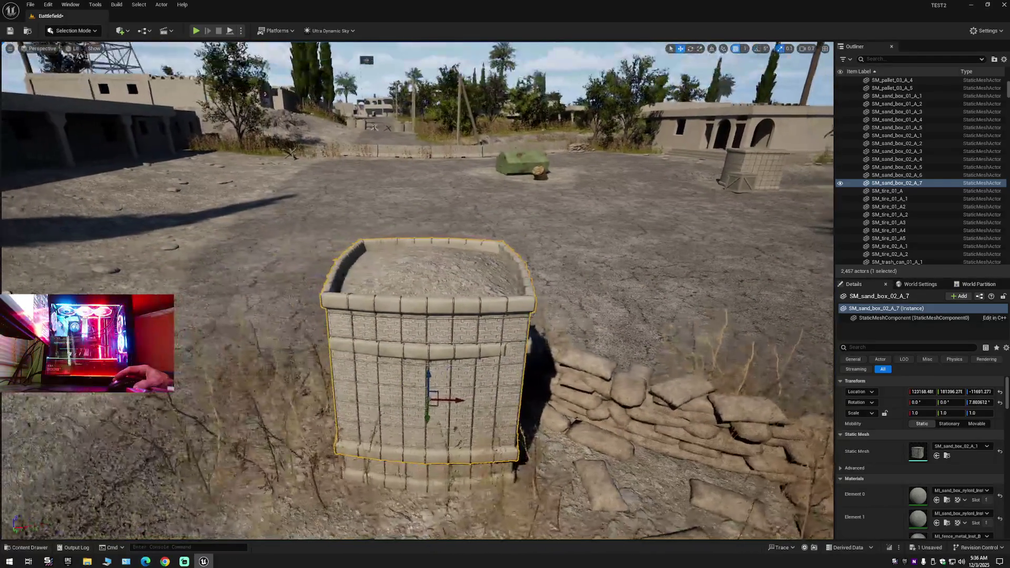
left_click_drag(434, 400, 438, 416)
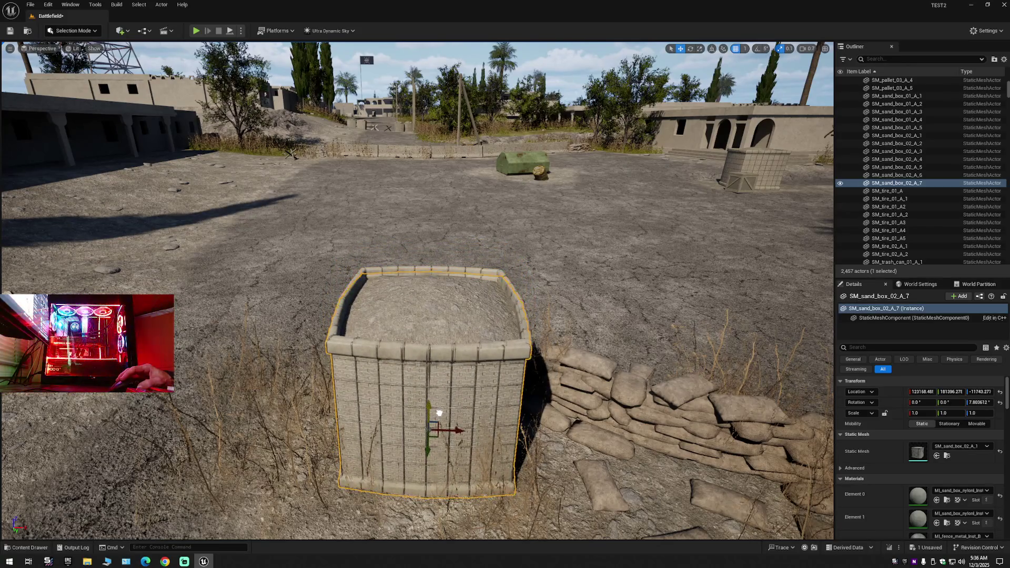
mouse_move(439, 412)
left_mouse_down()
mouse_move(438, 363)
mouse_move(438, 442)
left_mouse_up()
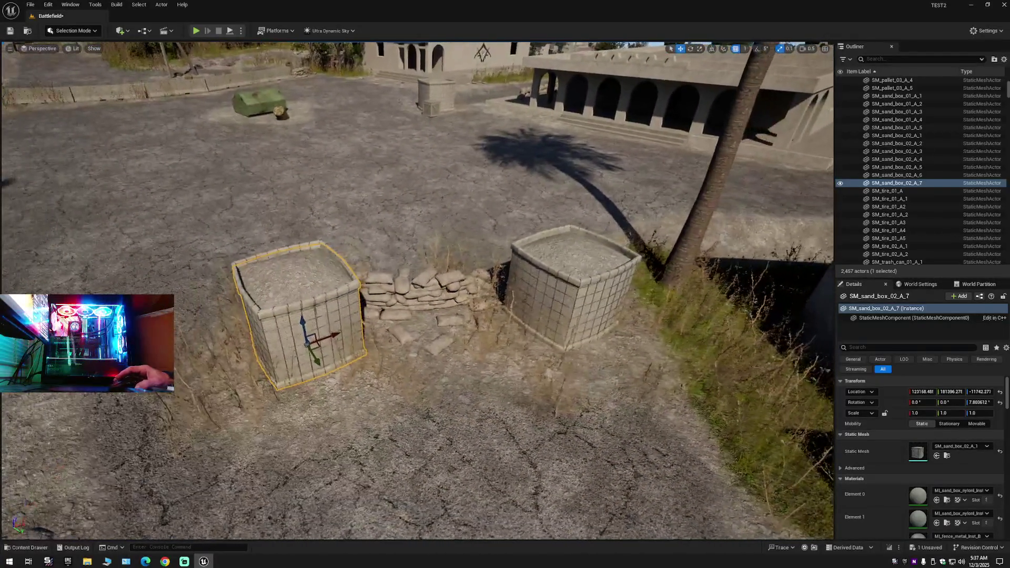
left_click_drag(333, 337, 503, 312, "alt")
scroll(505, 311, "down", 5)
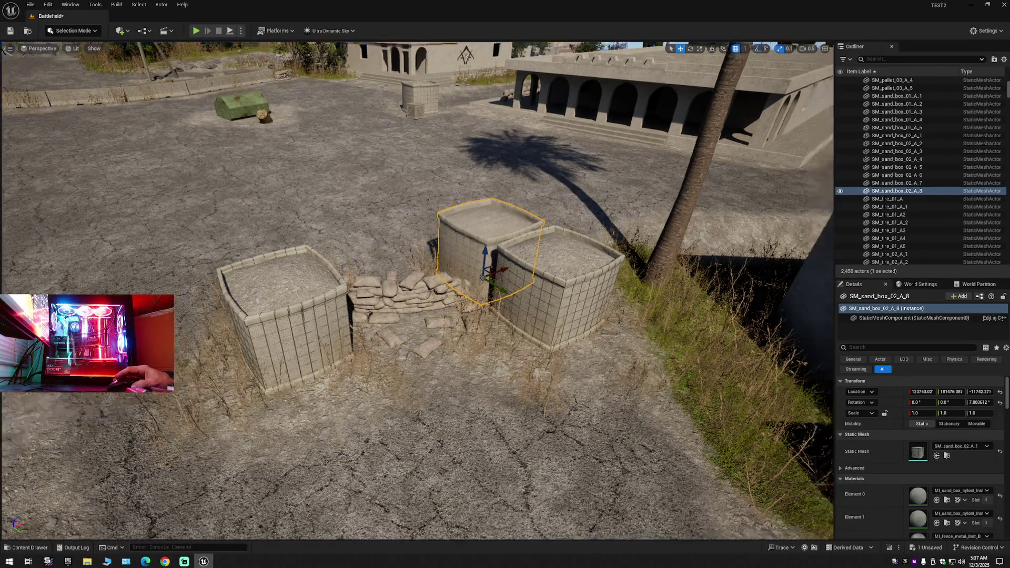
Nudge SM_sand_box_02_A_8 flush against its neighbour, to X about 120719.97.
key("f")
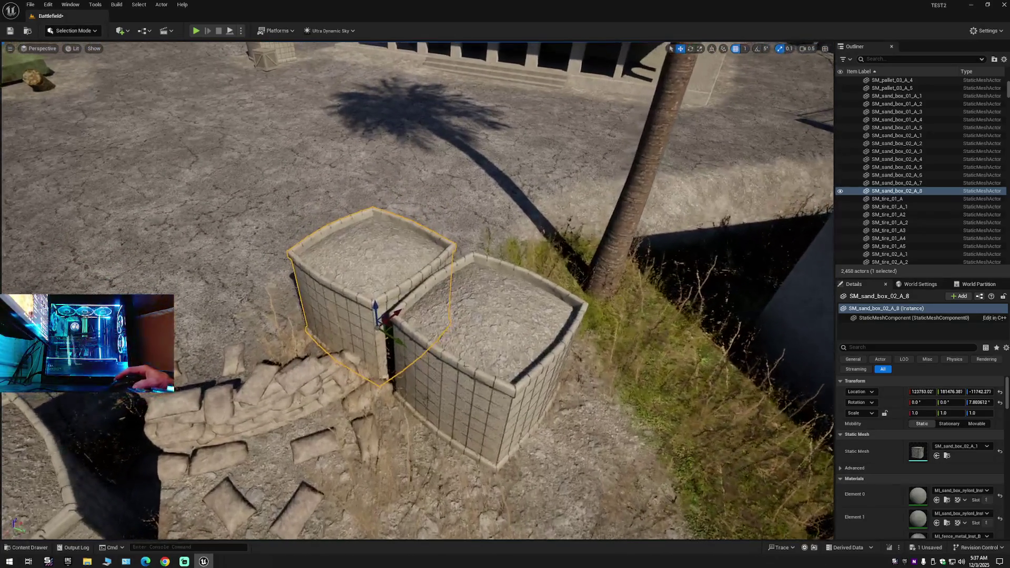
mouse_move(527, 379)
left_mouse_down()
mouse_move(515, 326)
mouse_move(508, 344)
left_mouse_up()
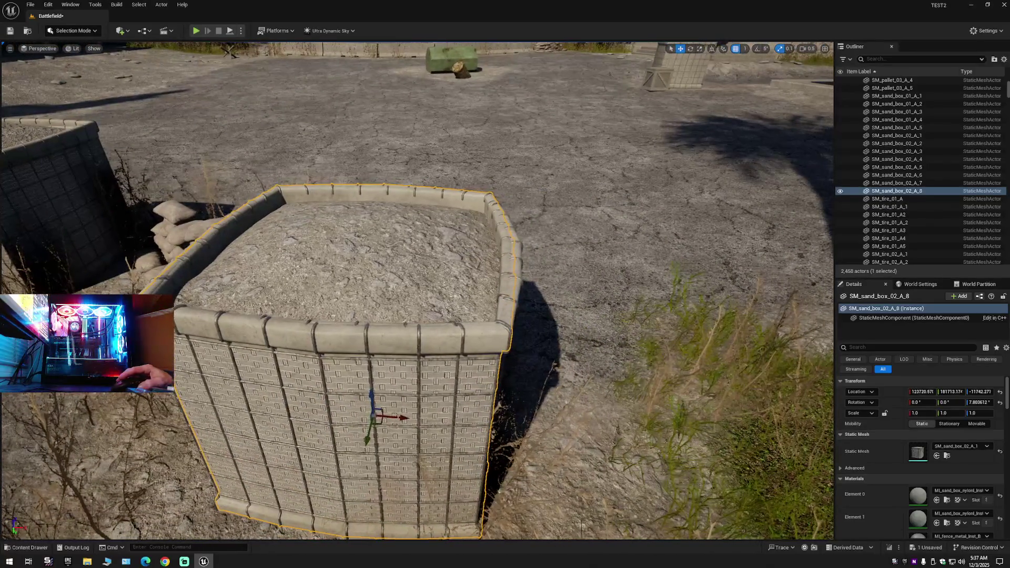
left_click_drag(399, 416, 350, 415)
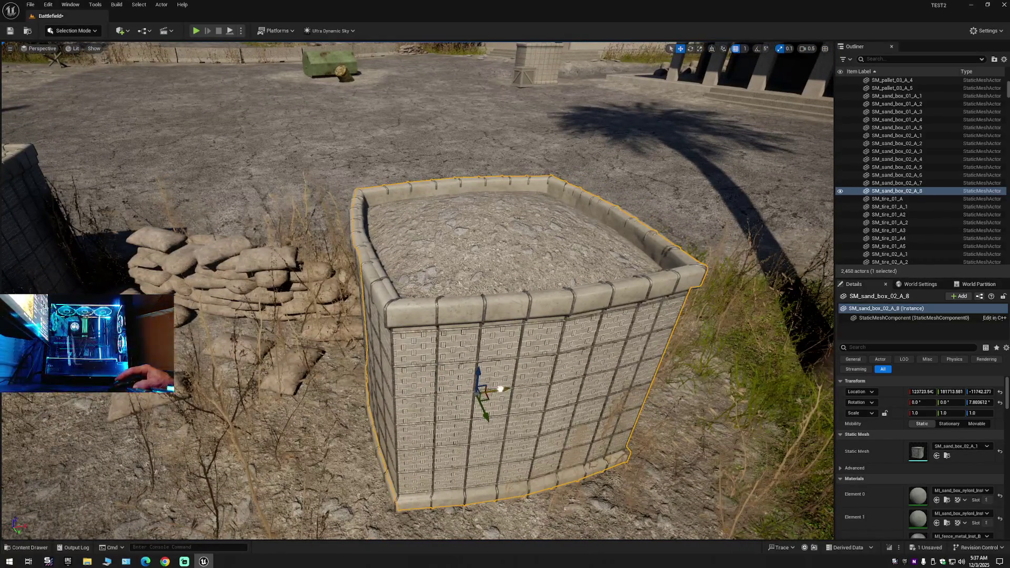
left_click_drag(517, 390, 531, 348)
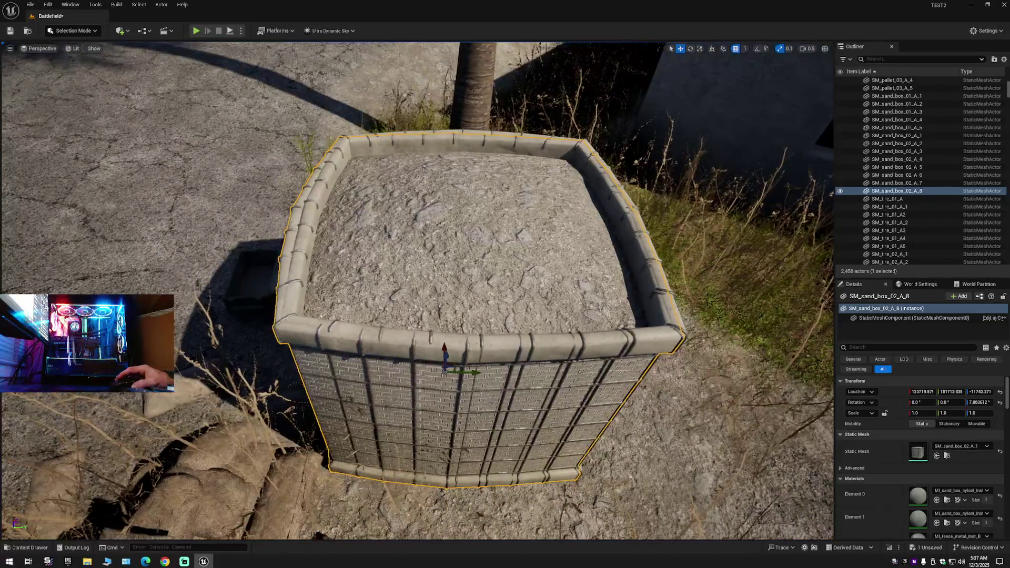
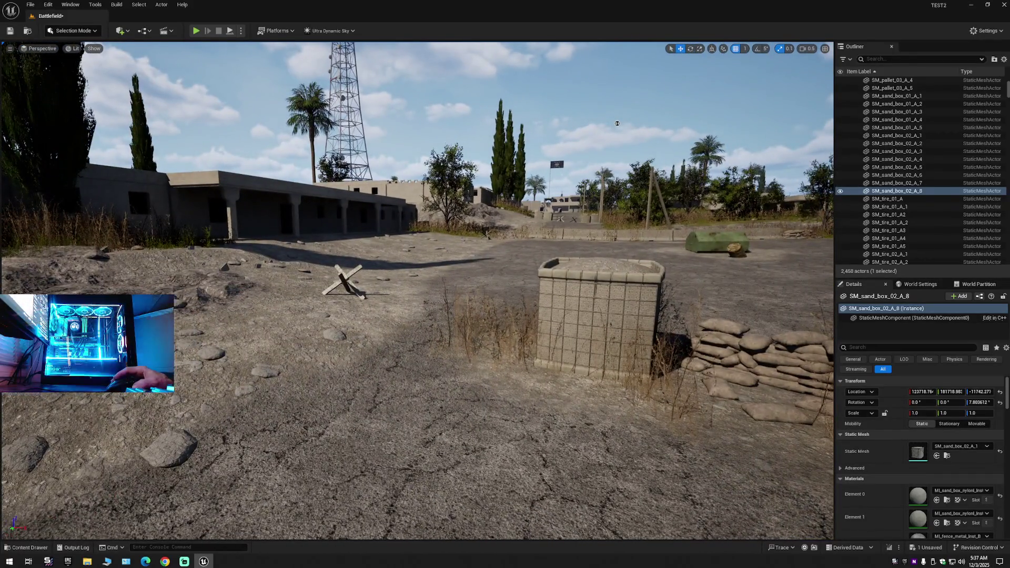
Search 'sand' and place SM_sandbags_set_01_A_1 beside the HESCO boxes, framing it in view.
mouse_move(617, 123)
left_mouse_down()
mouse_move(319, 96)
mouse_move(319, 58)
mouse_move(320, 111)
mouse_move(336, 111)
mouse_move(320, 110)
mouse_move(320, 100)
left_mouse_up()
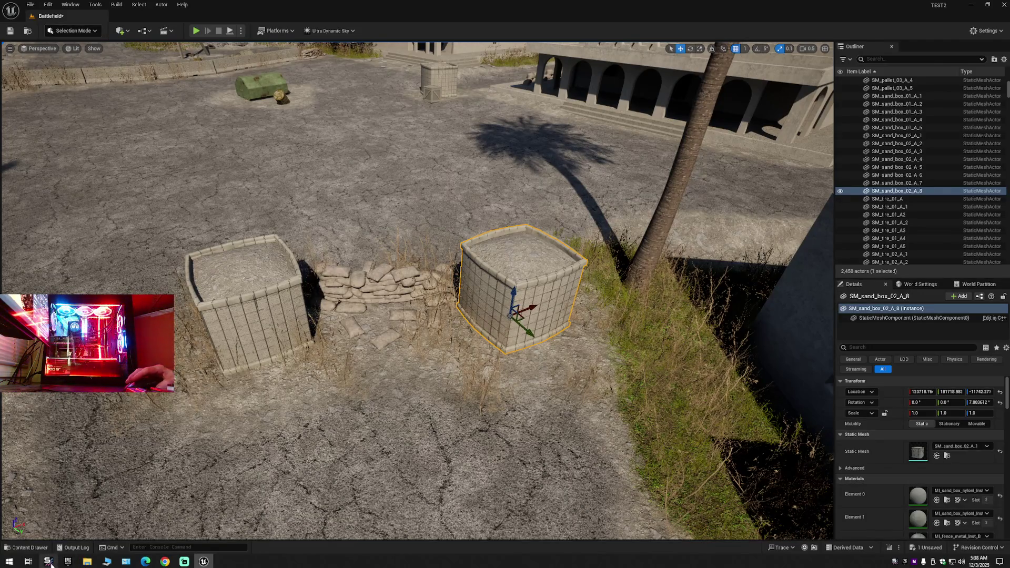
left_click(27, 548)
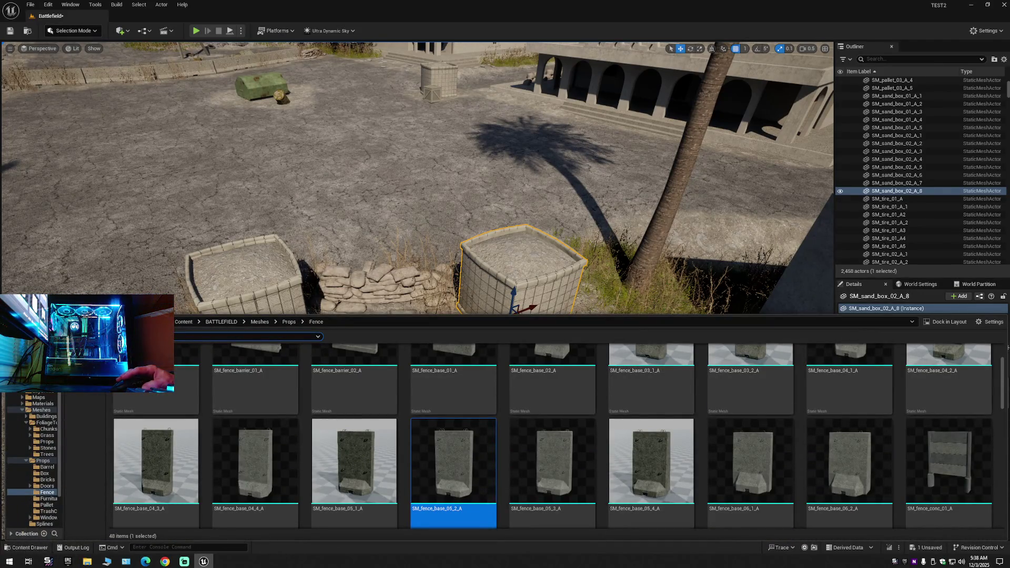
type("s")
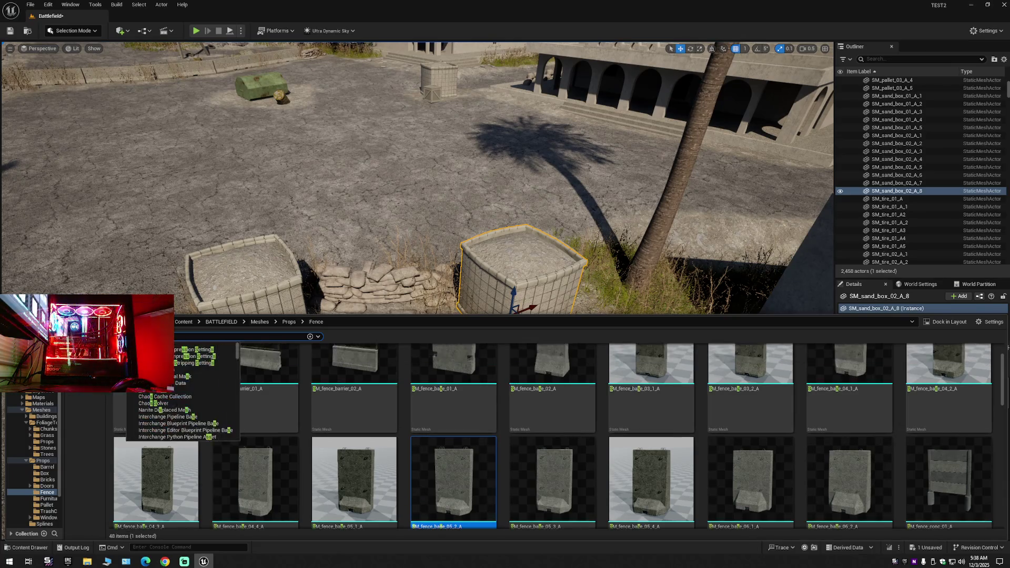
type("and")
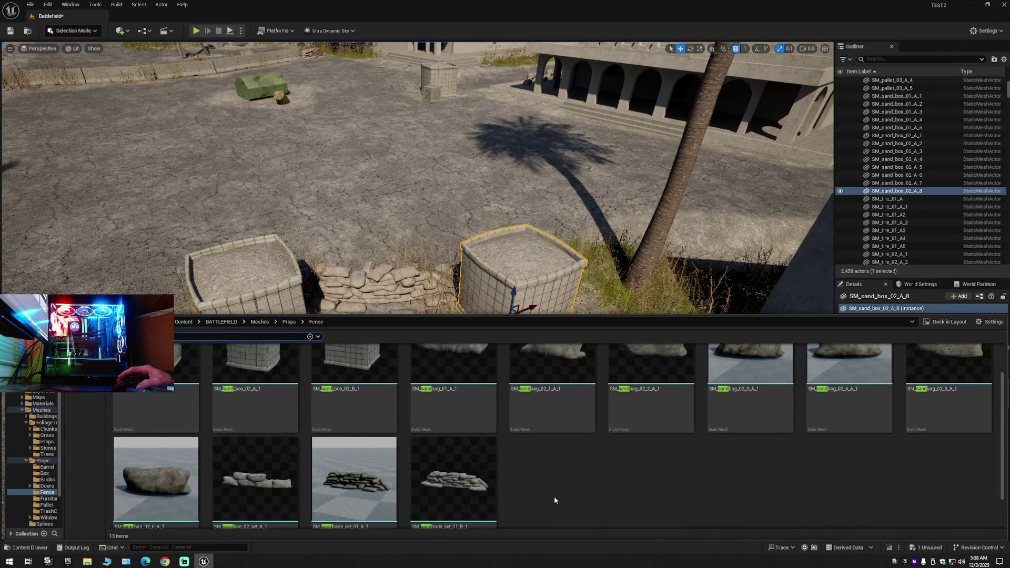
scroll(554, 497, "up", 1)
scroll(554, 500, "down", 1)
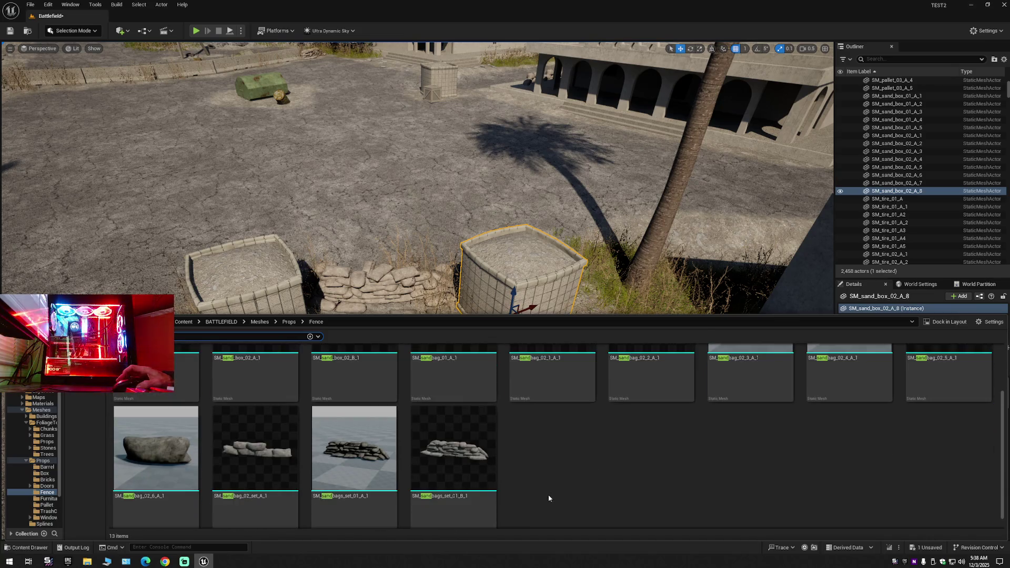
left_click(353, 453)
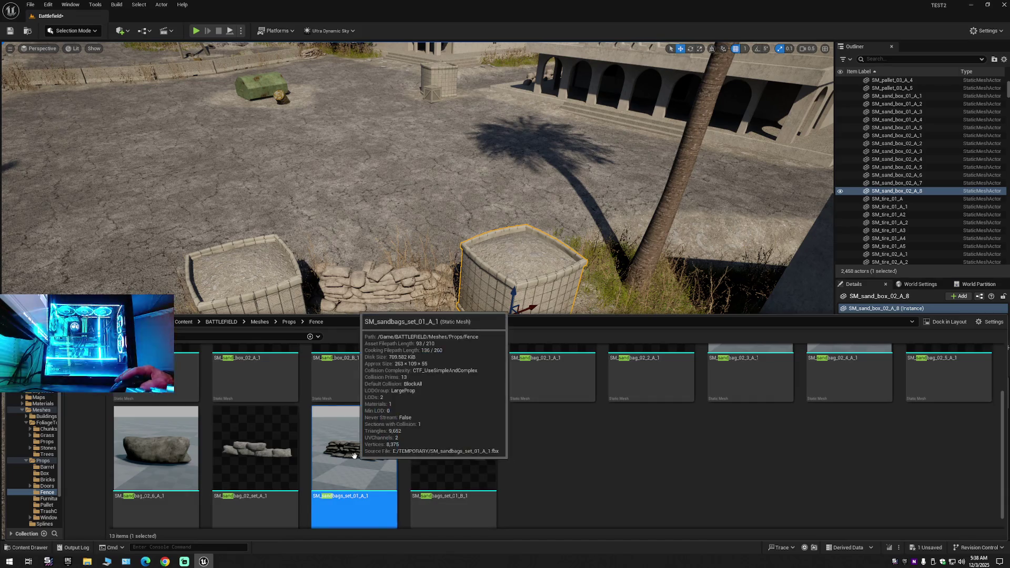
left_click_drag(373, 247, 373, 245)
key("f")
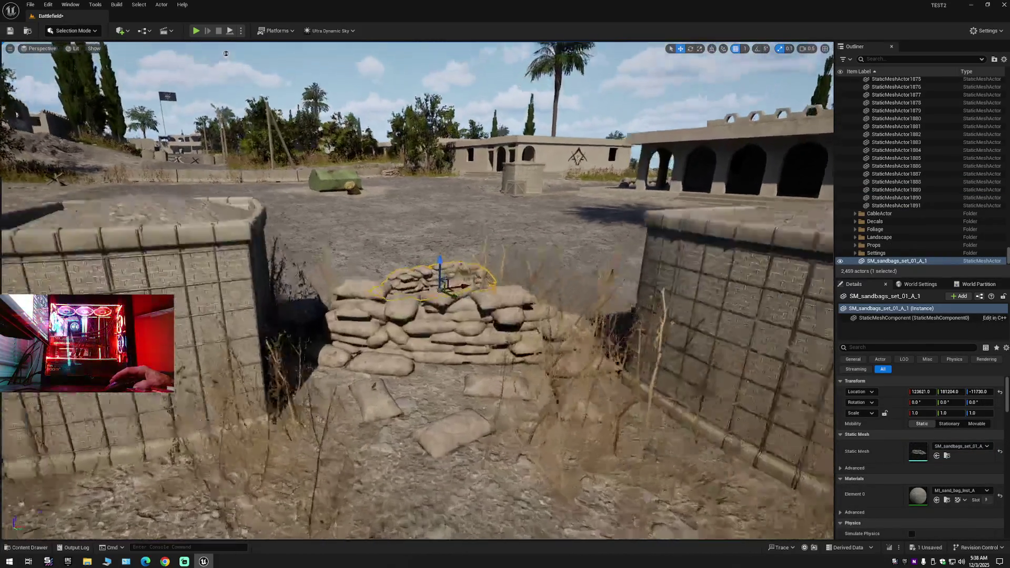
mouse_move(225, 53)
left_mouse_down()
mouse_move(332, 57)
mouse_move(227, 96)
left_mouse_up()
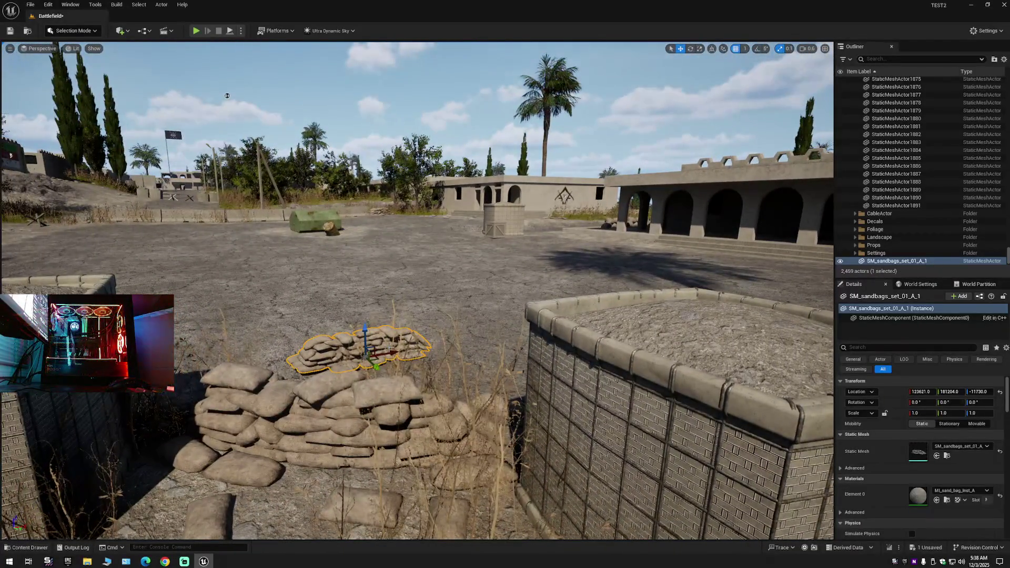
Delete the A_1 set and drop SM_sandbags_set_01_B_1 into the courtyard, shifting it left.
key("Delete")
left_click(26, 547)
mouse_move(453, 452)
left_mouse_down()
mouse_move(413, 318)
mouse_move(368, 463)
mouse_move(345, 497)
mouse_move(340, 392)
mouse_move(346, 399)
left_mouse_up()
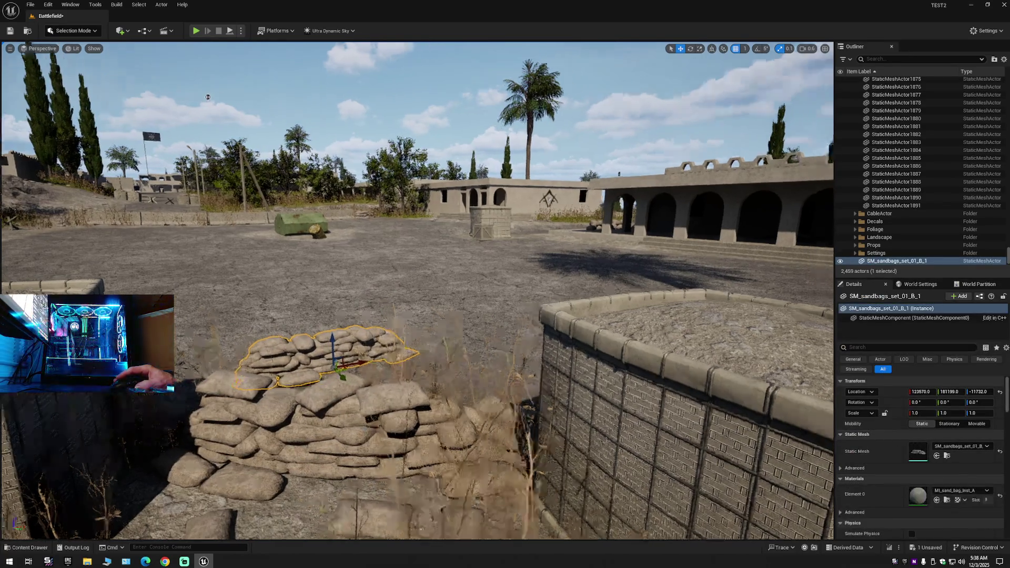
scroll(327, 319, "down", 3)
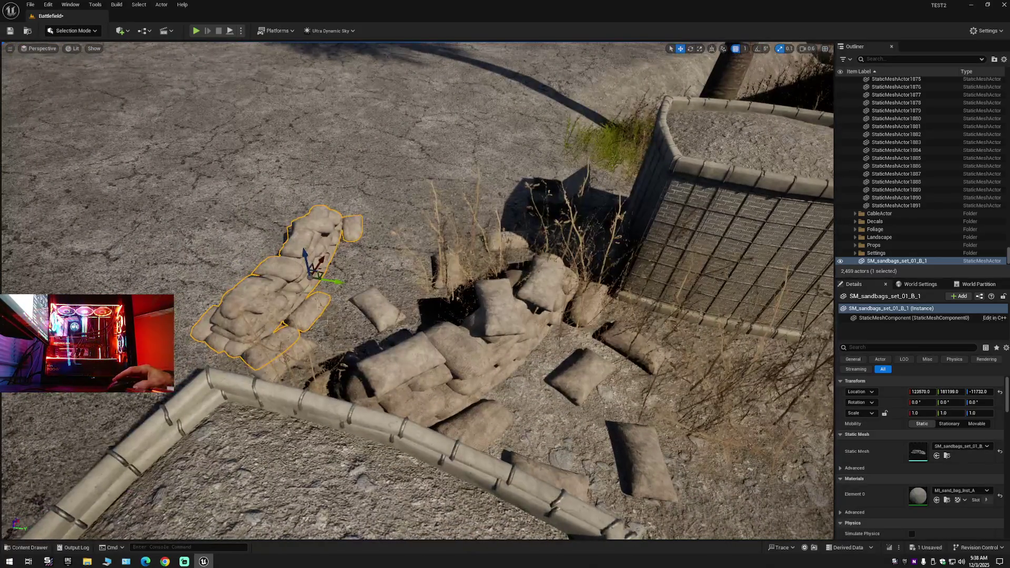
mouse_move(328, 281)
left_mouse_down()
mouse_move(295, 276)
mouse_move(298, 199)
left_mouse_up()
Rotate the sandbag wall about 23° and move it just behind the low sandbag pile.
key("e")
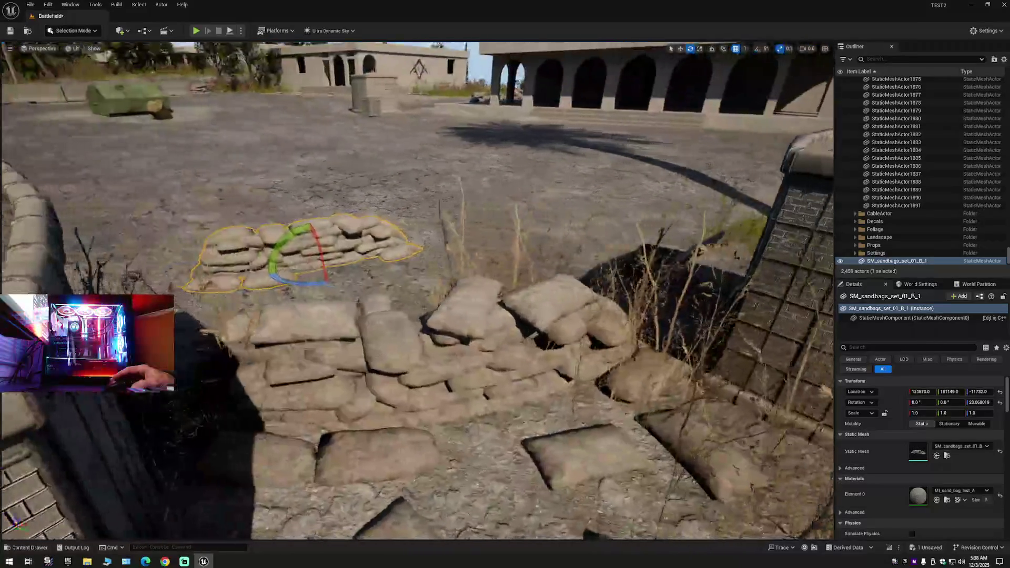
left_click_drag(197, 99, 197, 99)
key("r")
mouse_move(324, 303)
left_mouse_down()
mouse_move(620, 343)
mouse_move(582, 345)
mouse_move(573, 363)
mouse_move(581, 371)
left_mouse_up()
scroll(547, 326, "down", 5)
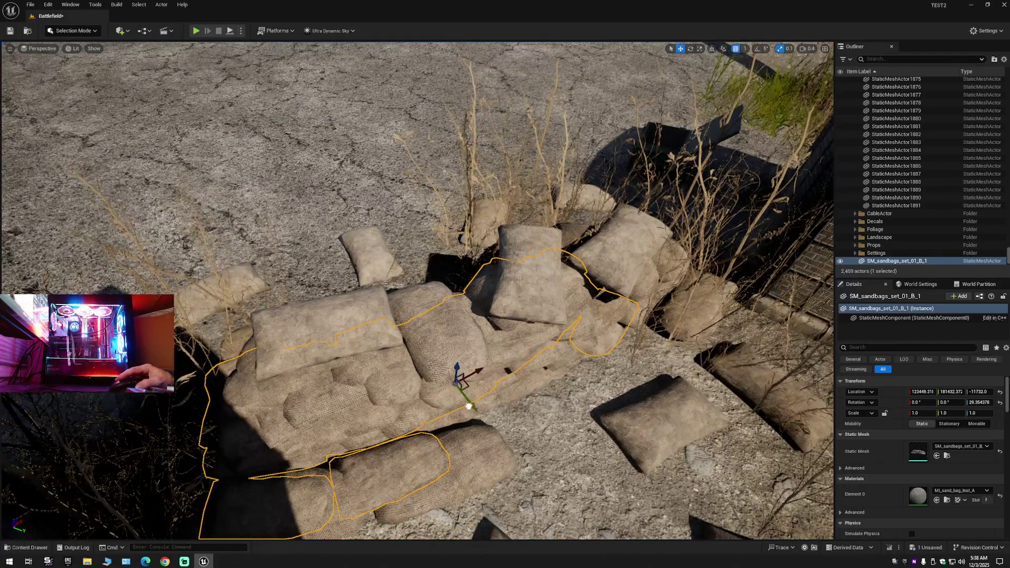
mouse_move(469, 406)
left_mouse_down()
mouse_move(363, 294)
mouse_move(305, 247)
mouse_move(236, 215)
left_mouse_up()
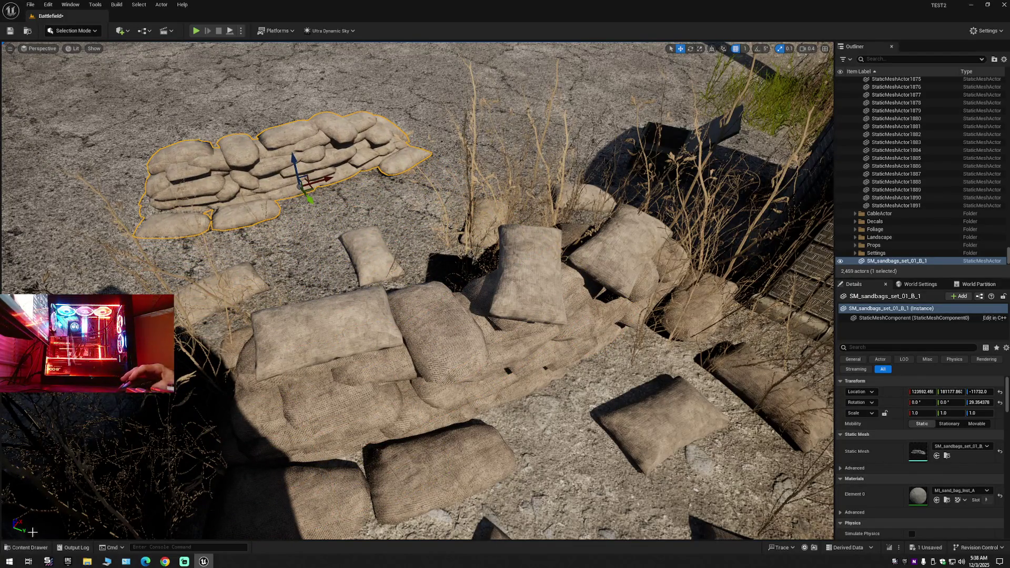
left_click(26, 547)
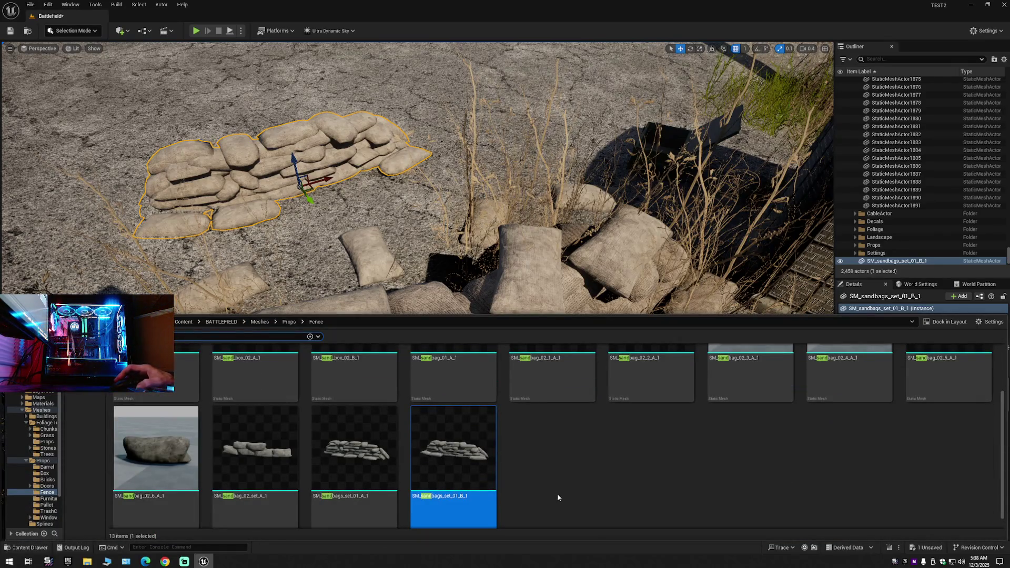
Move the view closer and select the scattered foliage sandbags.
scroll(557, 497, "up", 2)
scroll(634, 498, "up", 1)
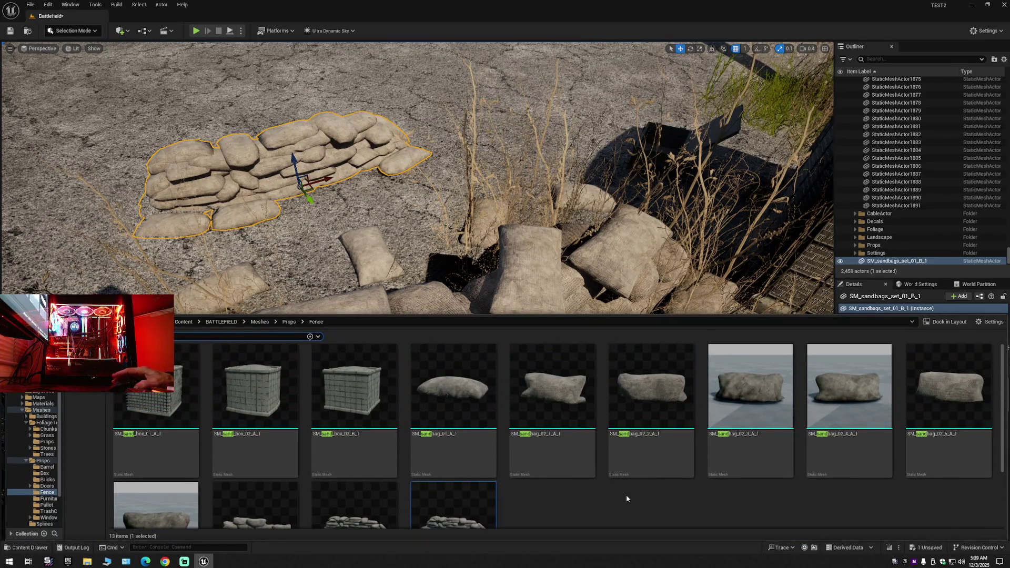
mouse_move(626, 274)
left_mouse_down()
mouse_move(622, 189)
mouse_move(600, 221)
mouse_move(567, 213)
mouse_move(567, 232)
left_mouse_up()
left_click(518, 232)
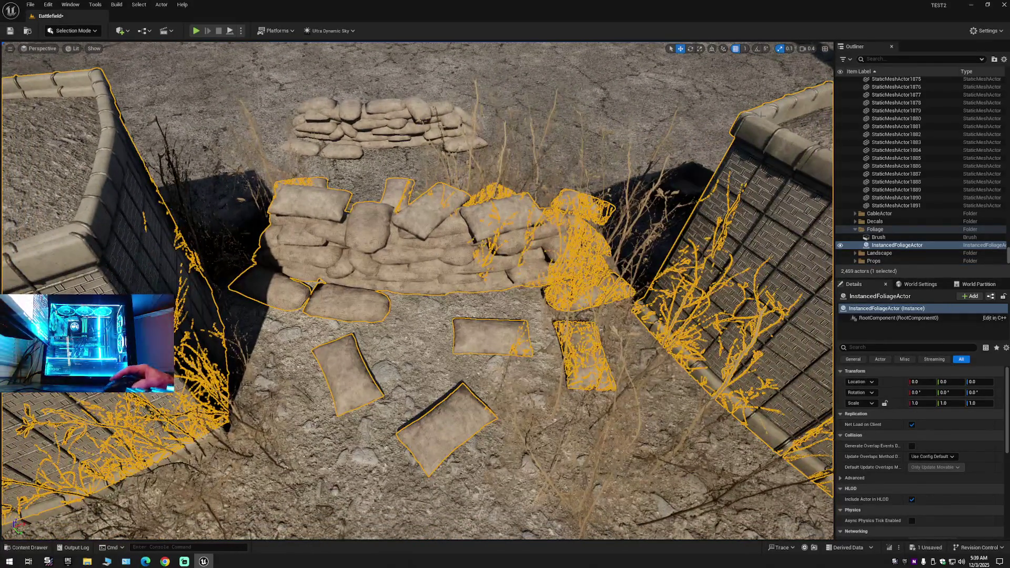
Collapse the Outliner, clear the selection and expand the Battlefield (Editor) level folders.
left_click(1004, 59)
left_click(936, 98)
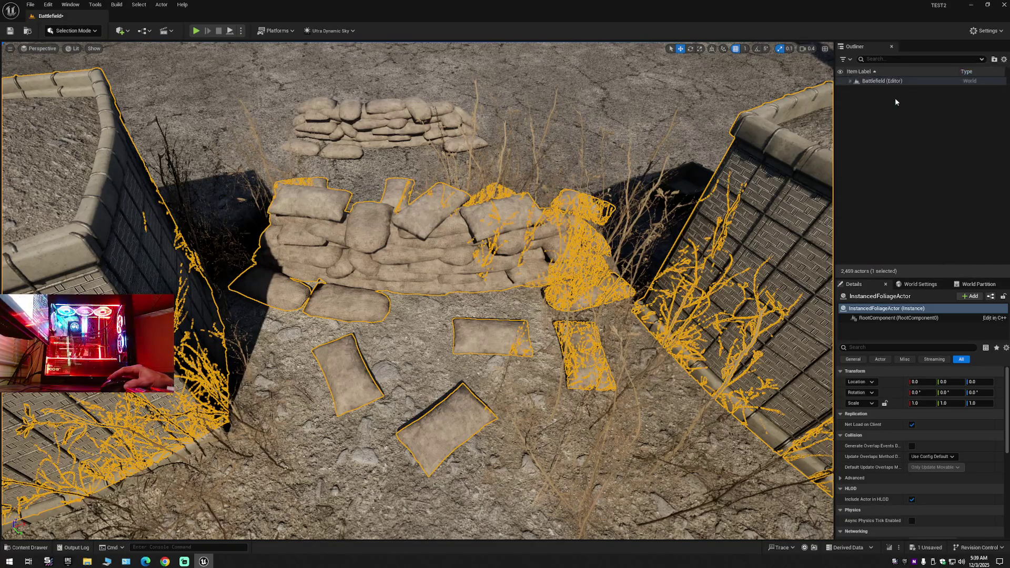
left_click(894, 98)
left_click(850, 81)
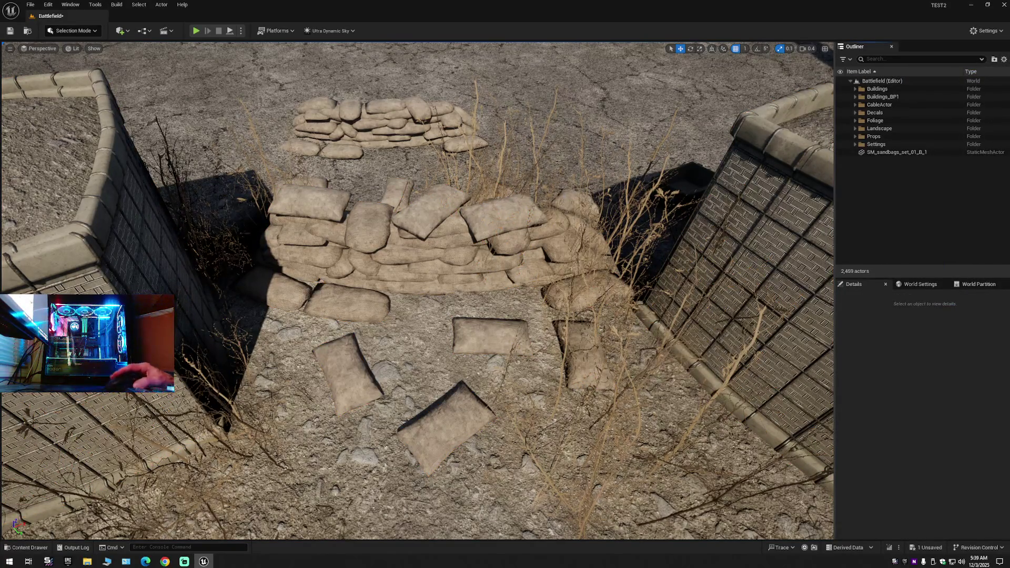
mouse_move(415, 289)
left_mouse_down()
mouse_move(416, 268)
mouse_move(416, 284)
left_mouse_up()
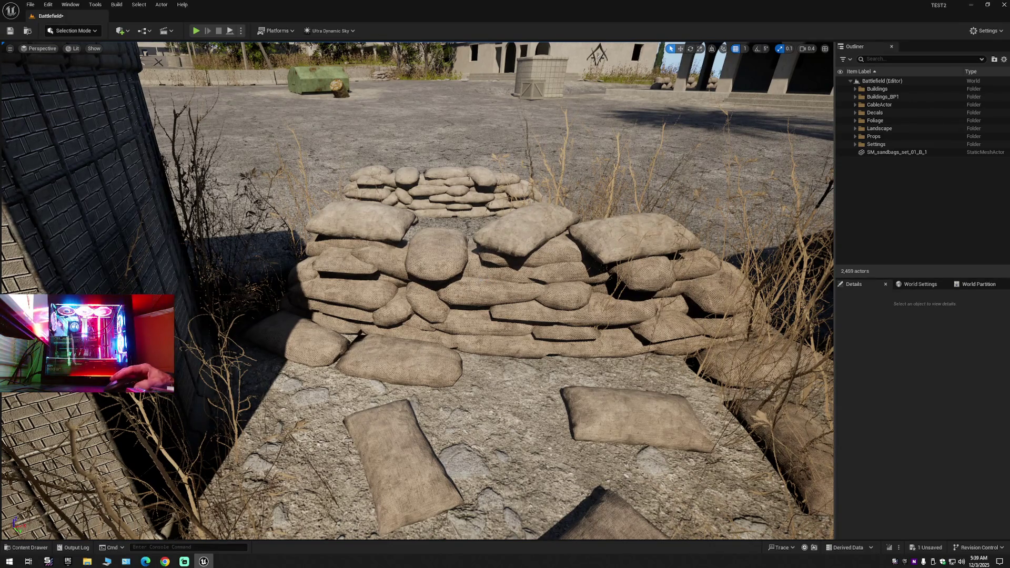
key("ctrl+space")
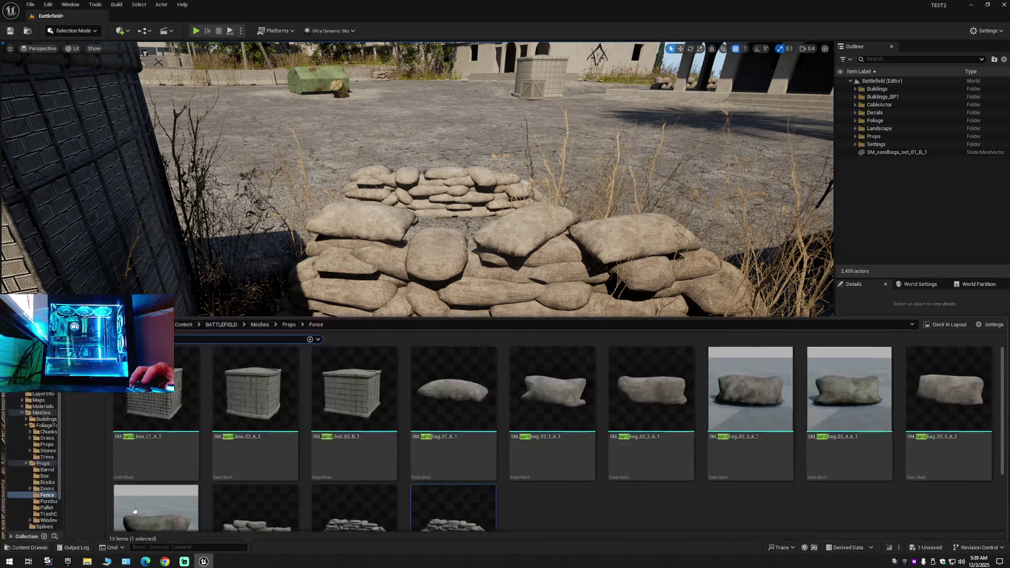
Place an SM_sandbag_02_set_A_1 sandbag row left of the sandbag wall.
scroll(456, 447, "down", 1)
left_click(456, 495)
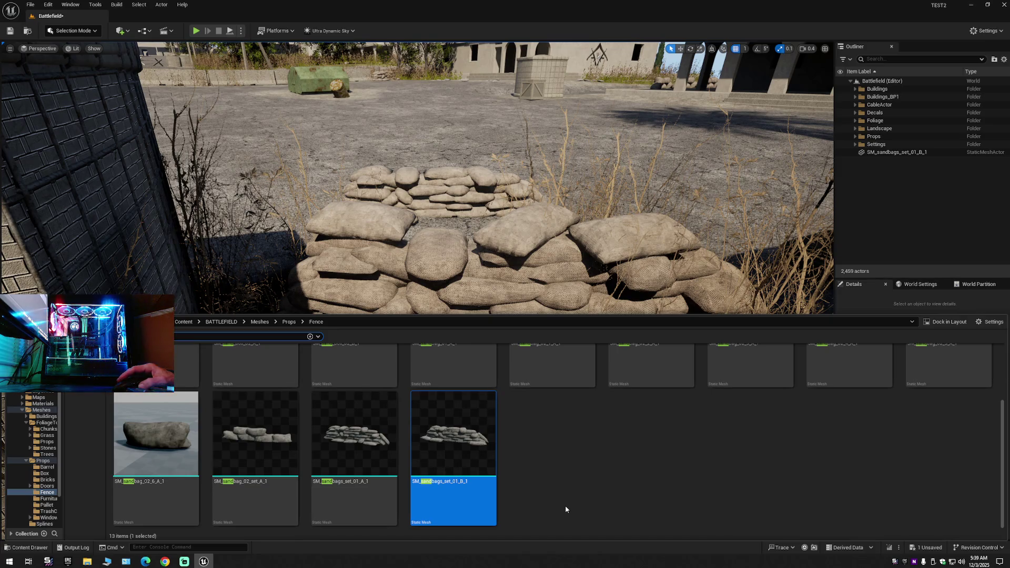
left_click(260, 445)
mouse_move(258, 443)
left_mouse_down()
mouse_move(221, 221)
mouse_move(269, 174)
mouse_move(321, 168)
mouse_move(302, 181)
left_mouse_up()
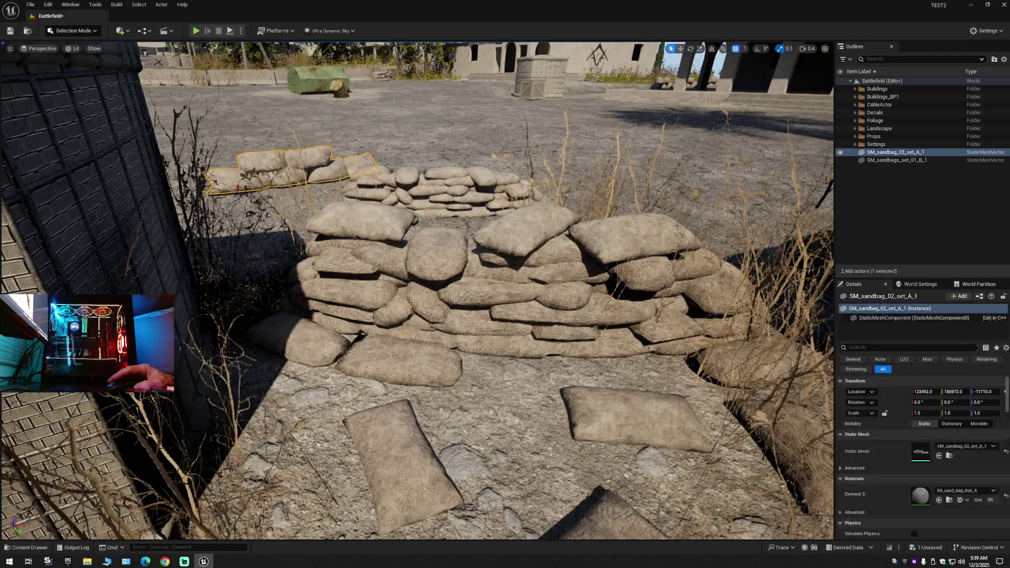
scroll(416, 284, "down", 5)
mouse_move(416, 284)
left_mouse_down()
mouse_move(348, 220)
mouse_move(323, 225)
left_mouse_up()
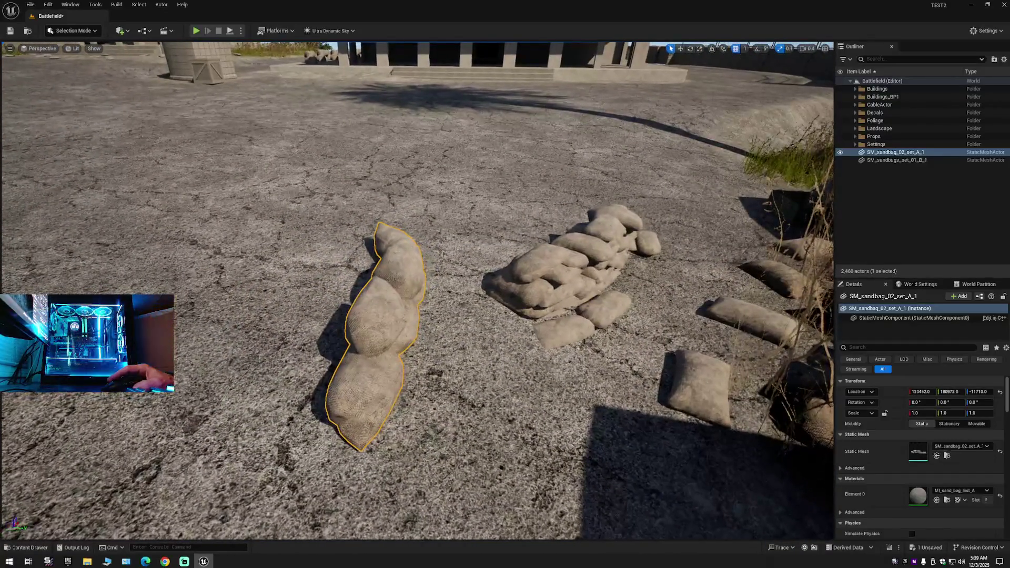
Duplicate the row upward as SM_sandbag_02_set_A_2.
mouse_move(382, 292)
left_mouse_down()
mouse_move(388, 282)
mouse_move(352, 219)
mouse_move(354, 249)
left_mouse_up()
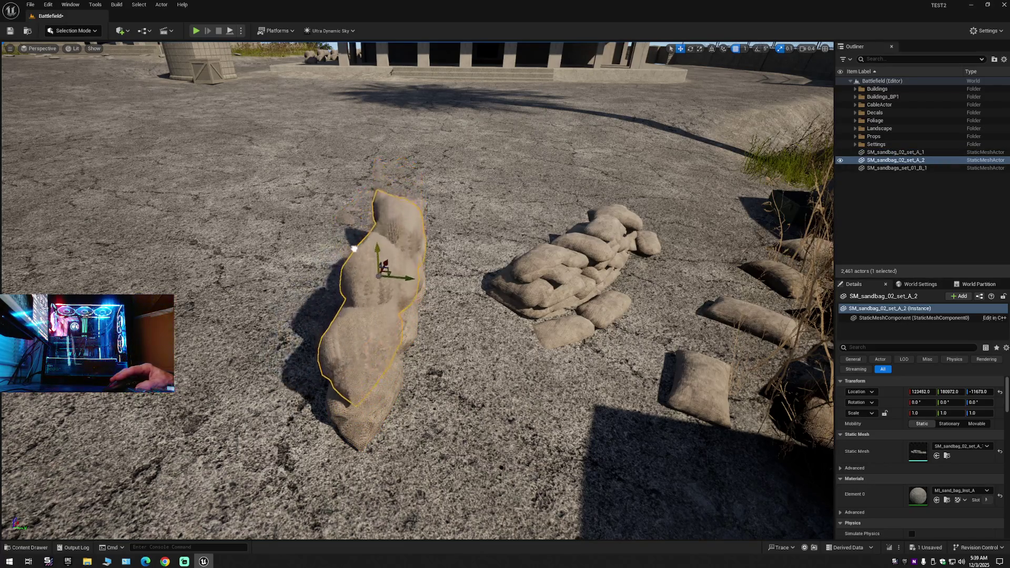
mouse_move(421, 260)
left_mouse_down()
mouse_move(463, 311)
mouse_move(377, 315)
mouse_move(402, 305)
mouse_move(431, 337)
mouse_move(448, 294)
mouse_move(421, 356)
mouse_move(412, 226)
left_mouse_up()
key("e")
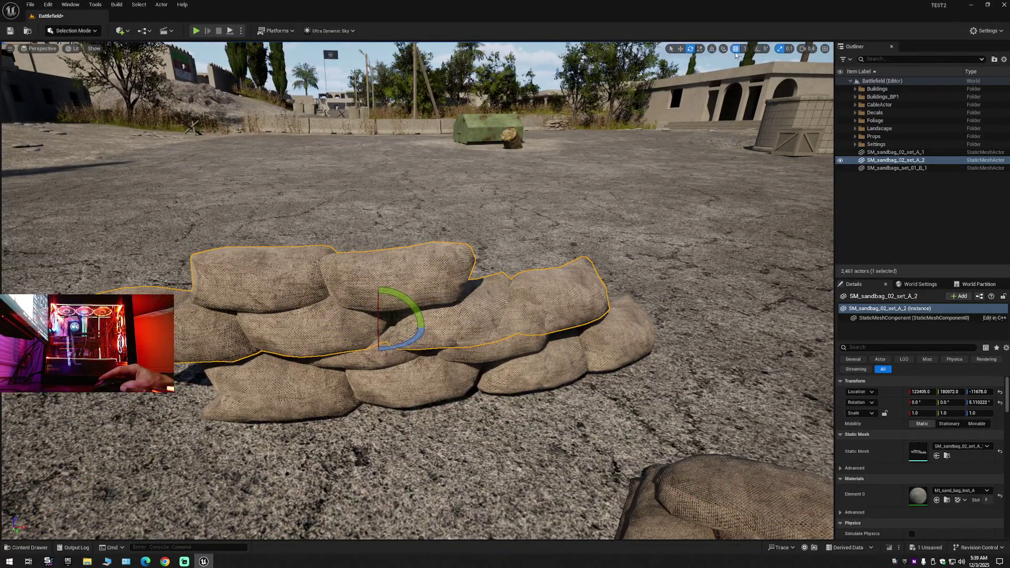
Enable 90° rotation snapping, flip the copied row 180° and lift it onto the lower stack.
left_click(764, 49)
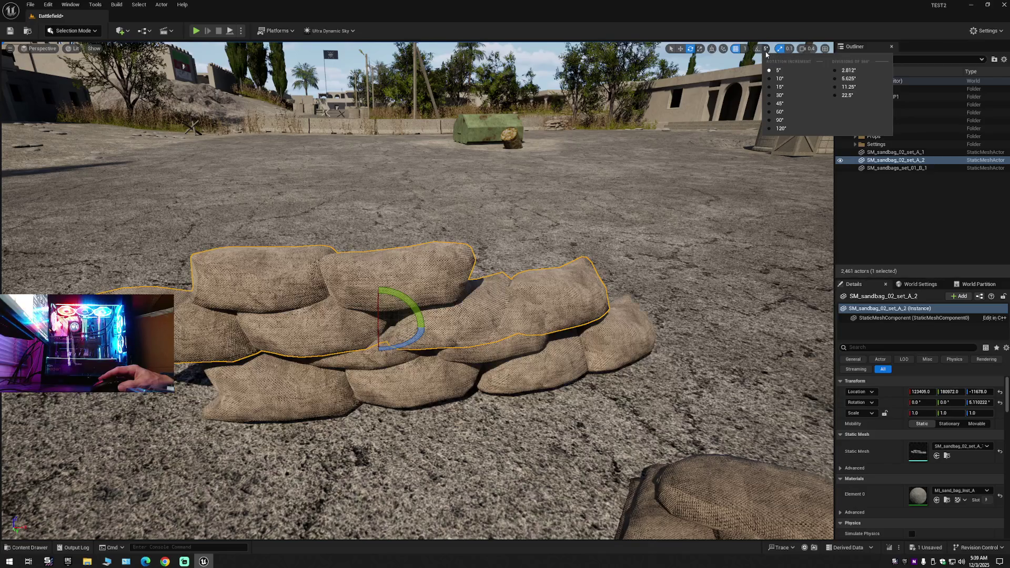
left_click(779, 120)
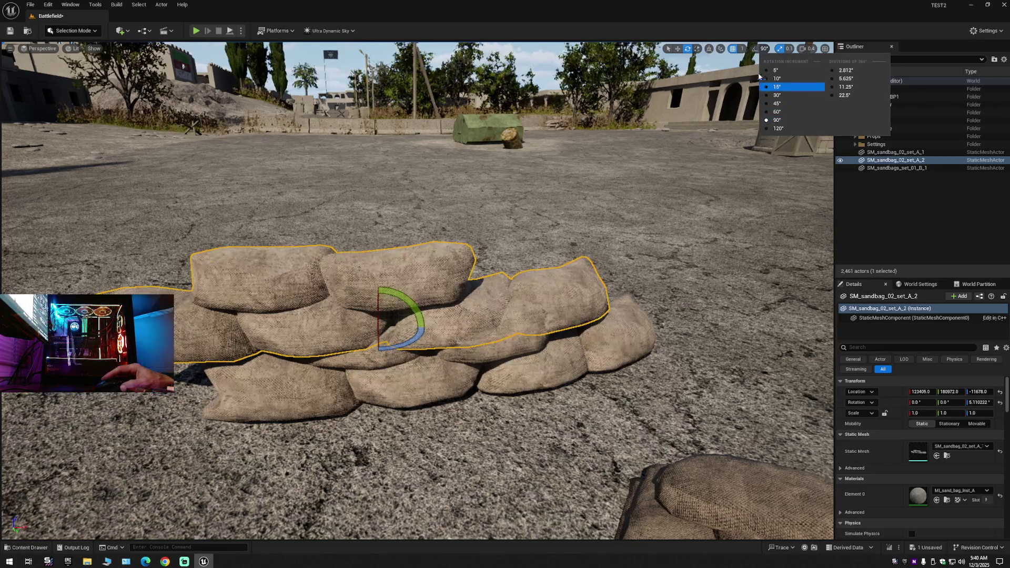
left_click(754, 49)
mouse_move(395, 297)
left_mouse_down()
mouse_move(384, 342)
mouse_move(379, 294)
left_mouse_up()
key("w")
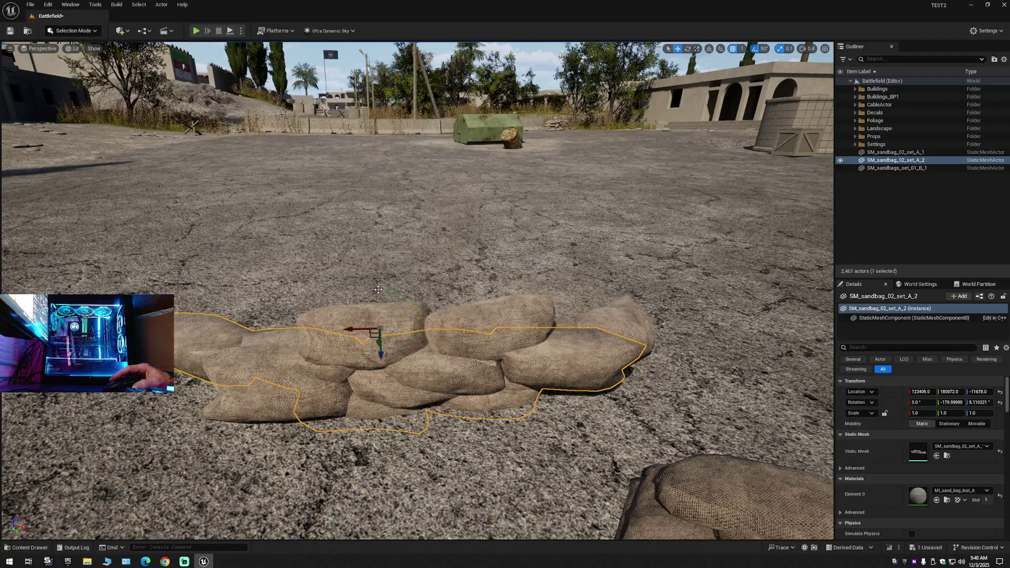
mouse_move(351, 363)
left_mouse_down()
mouse_move(338, 214)
mouse_move(340, 243)
mouse_move(345, 213)
mouse_move(359, 215)
left_mouse_up()
Turn the raised row to line up with the stack and frame the selected sandbag.
key("e")
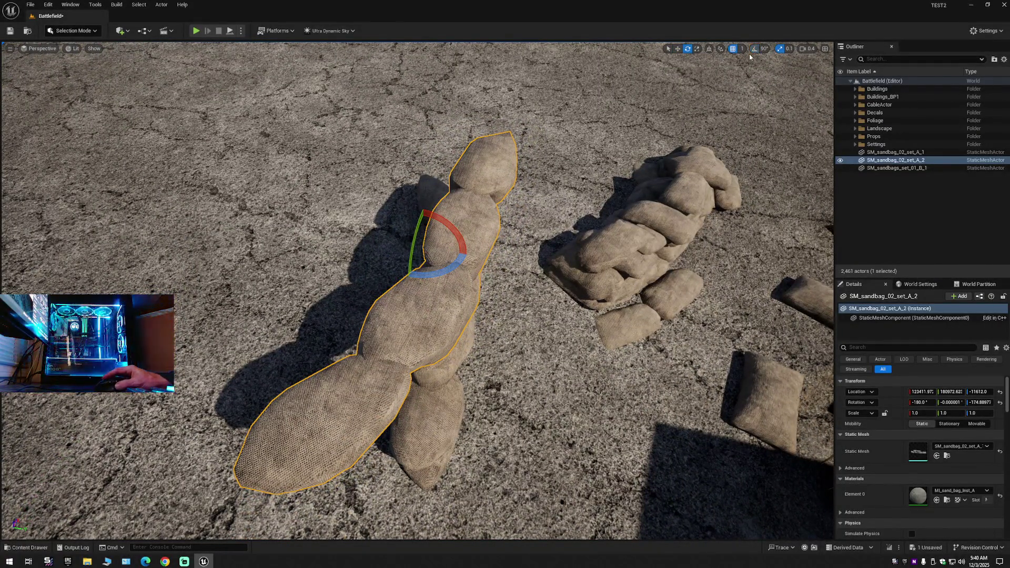
left_click_drag(446, 272, 412, 275)
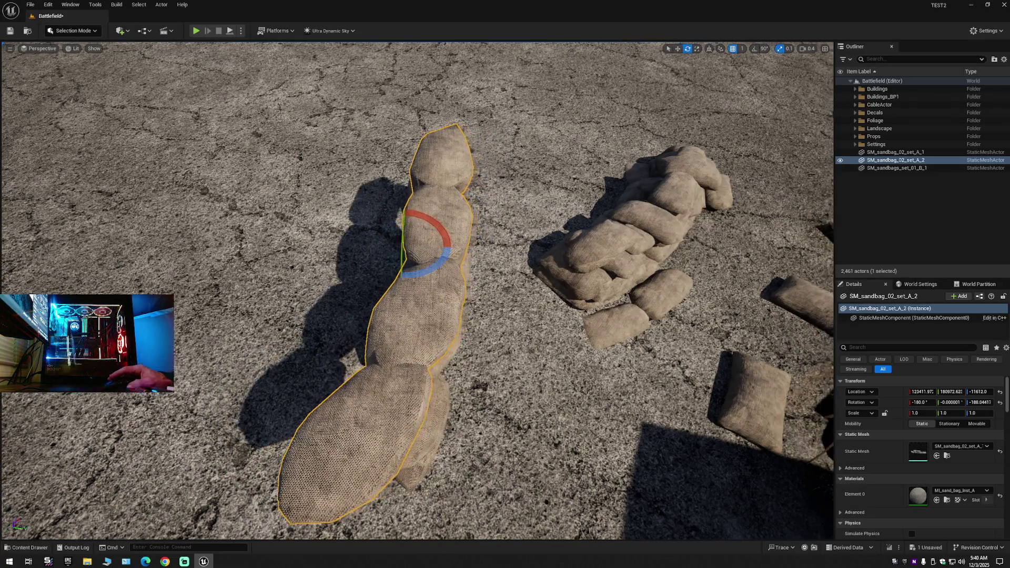
left_click_drag(455, 161, 455, 161)
scroll(455, 162, "down", 5)
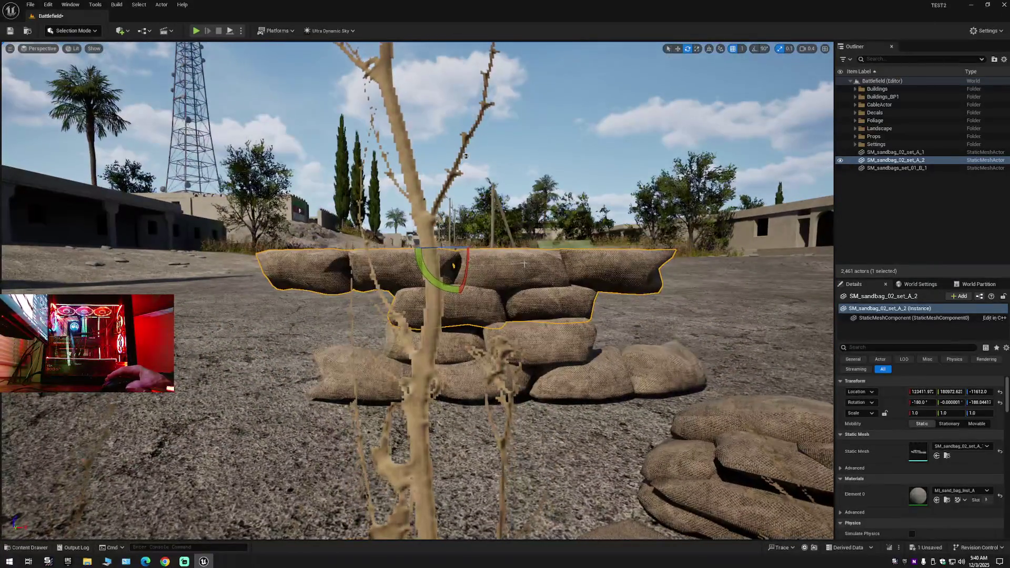
scroll(464, 155, "up", 6)
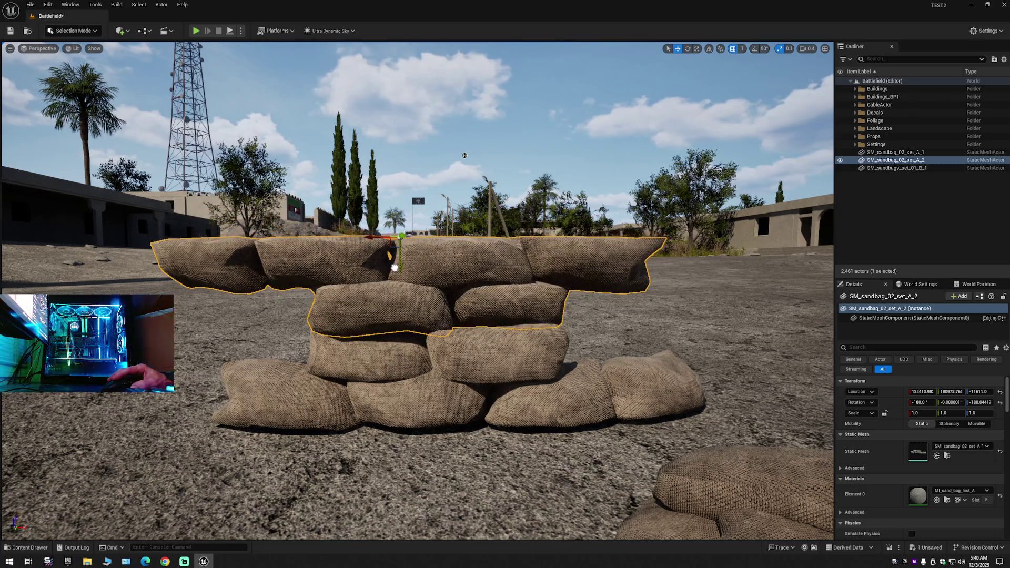
mouse_move(464, 155)
left_mouse_down()
mouse_move(284, 153)
mouse_move(318, 137)
left_mouse_up()
key("f")
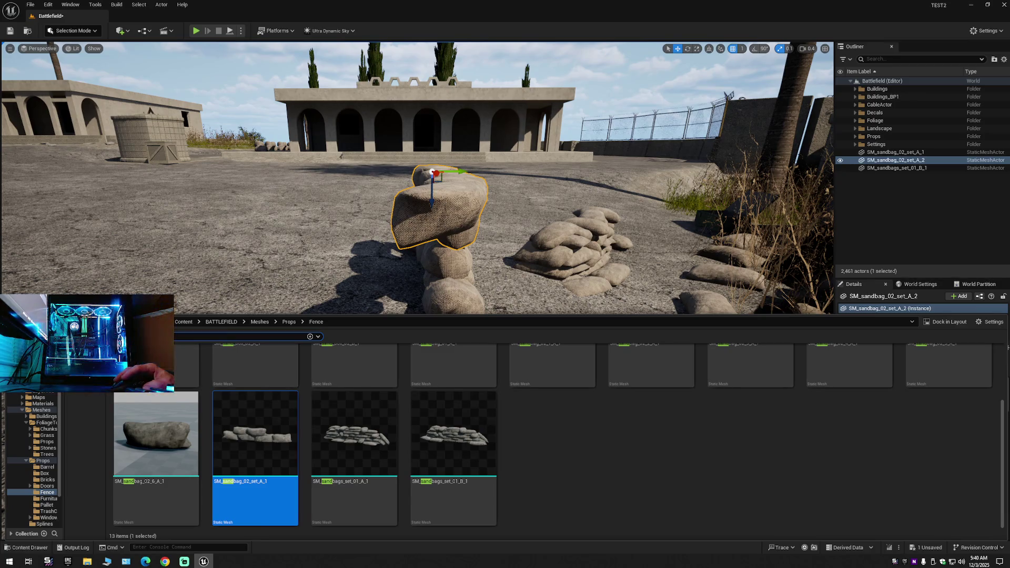
Clear the search, go to the Content root and search 'sandbags' with the Static Mesh filter toggled.
key("Escape")
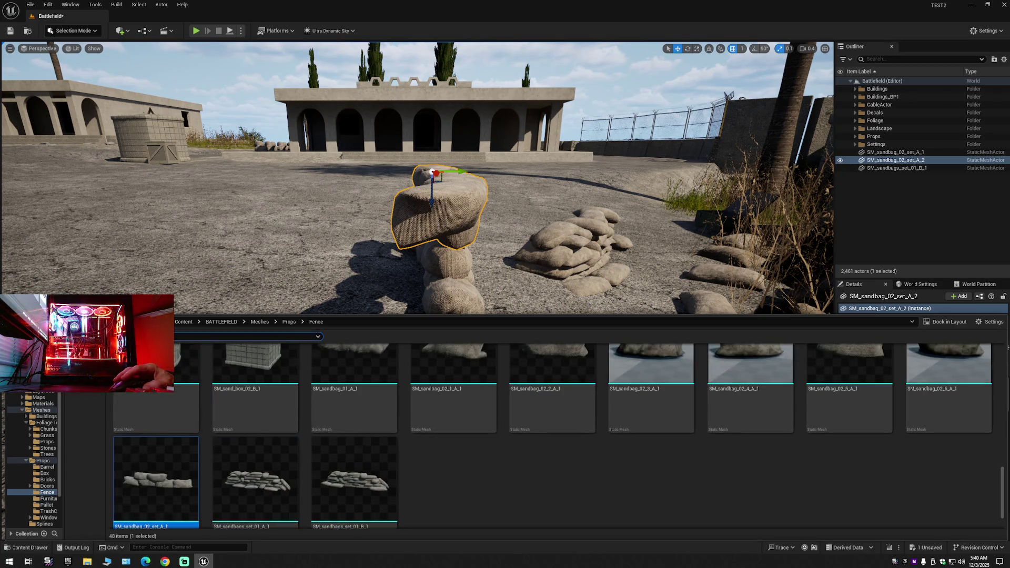
left_click(183, 321)
left_click(147, 336)
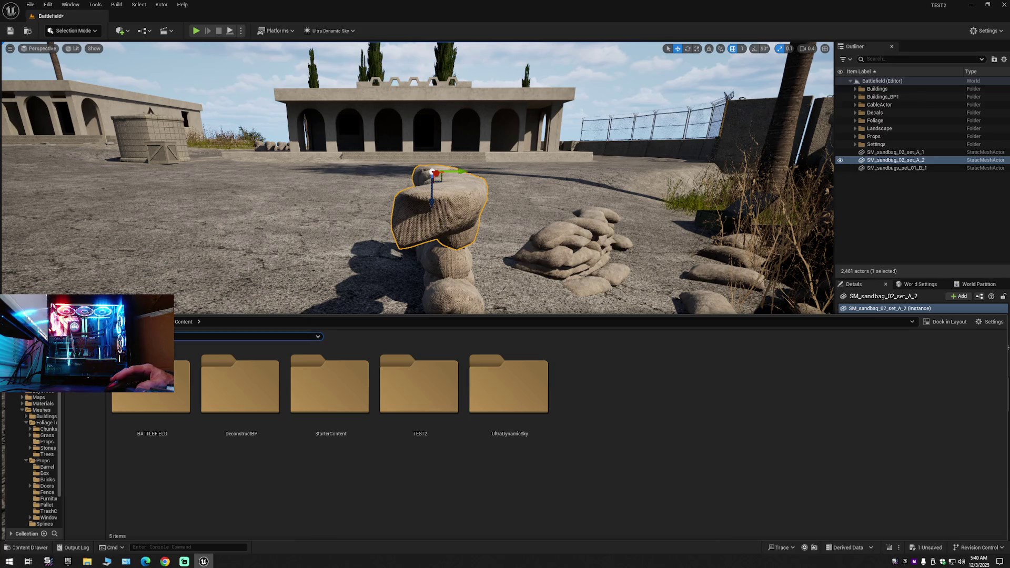
type("sandbags")
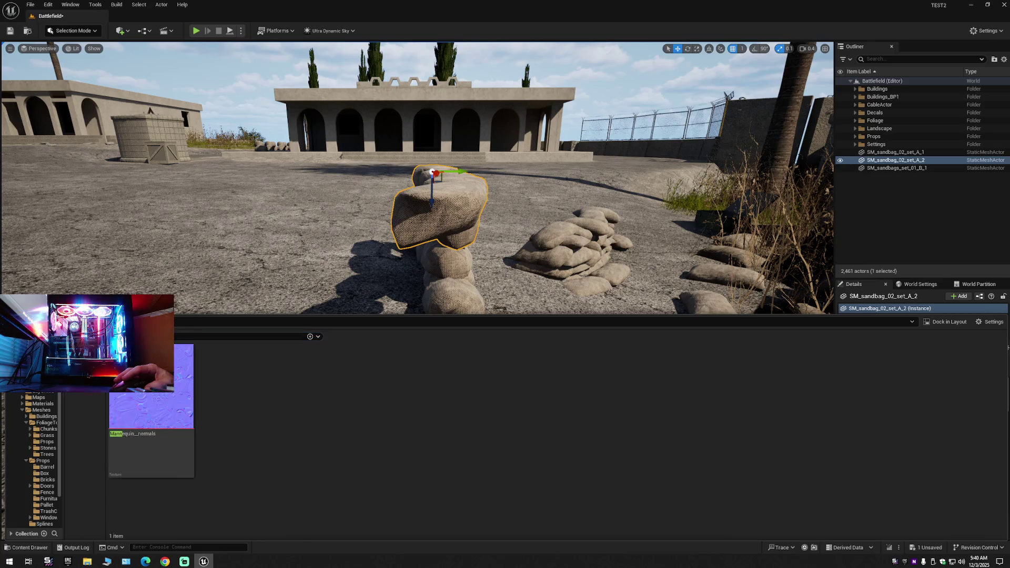
left_click(118, 336)
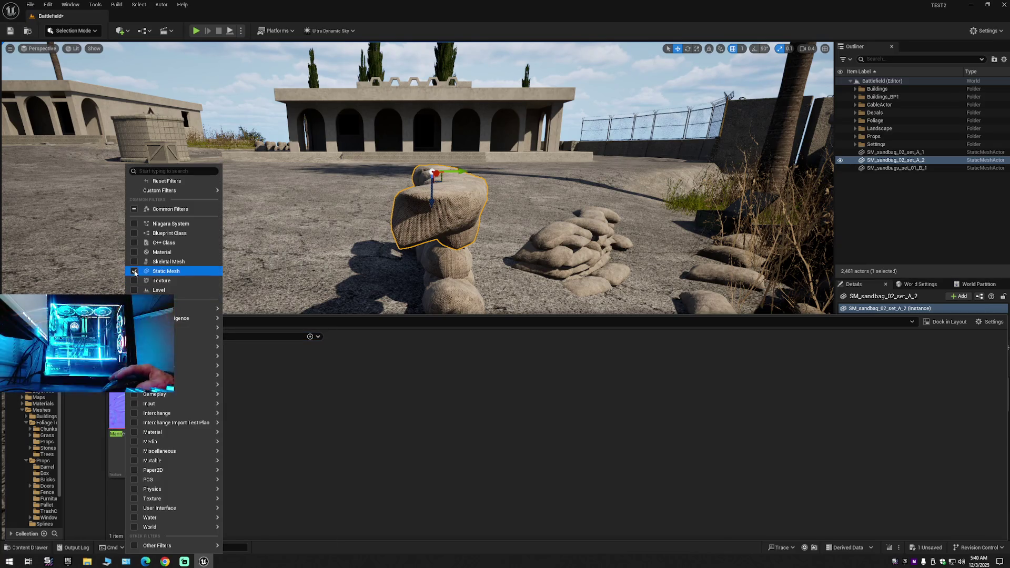
left_click(134, 272)
left_click(396, 404)
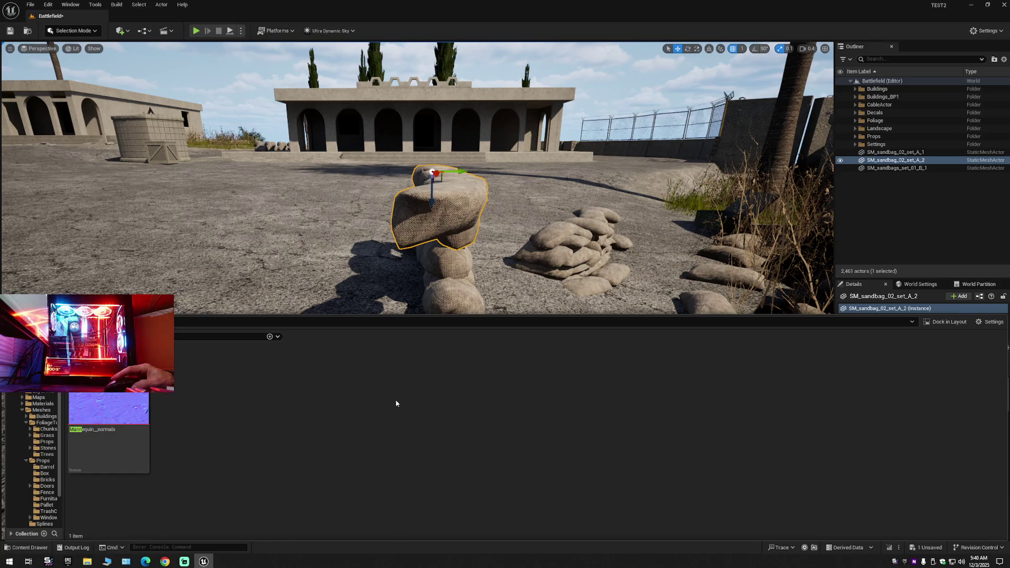
left_click(119, 336)
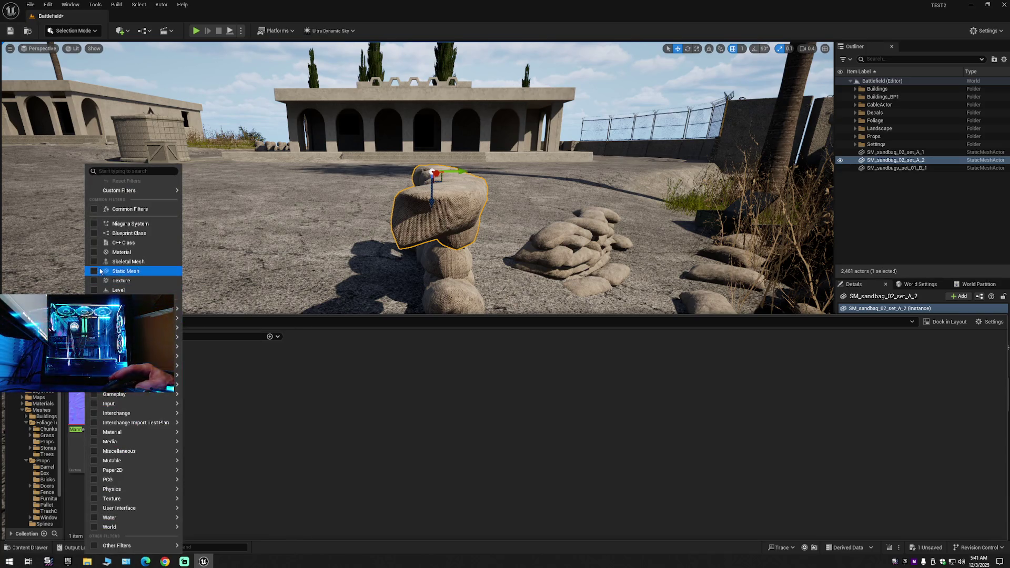
left_click(100, 271)
left_click(337, 422)
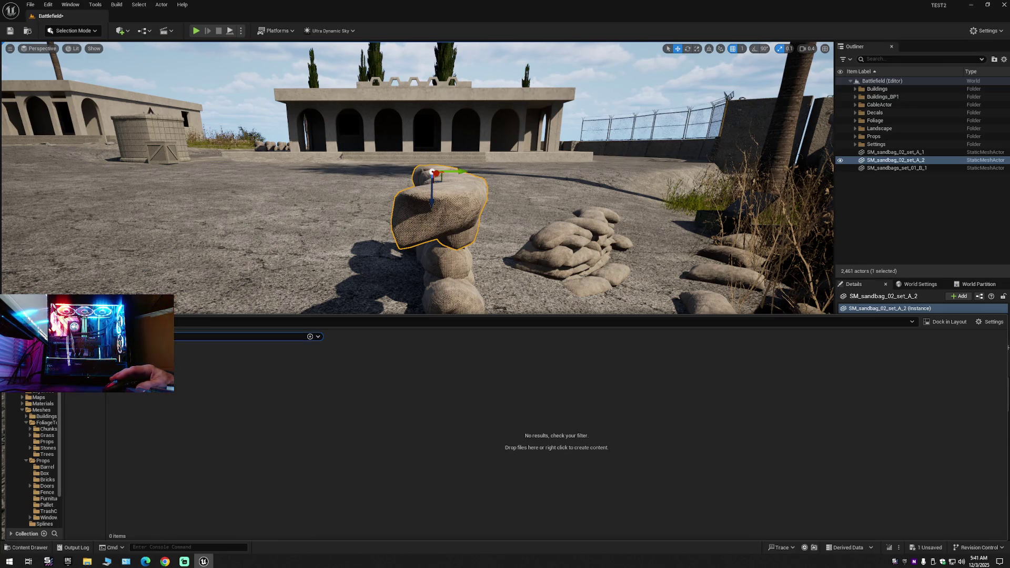
Search 'man', show the project's nine skeletal meshes and collapse the folder tree.
type("man")
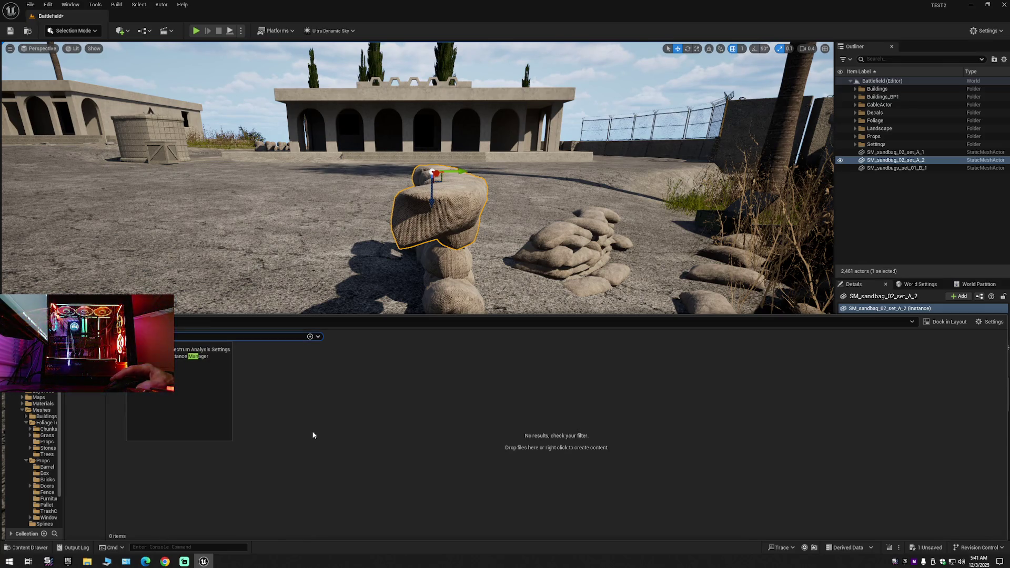
left_click(314, 436)
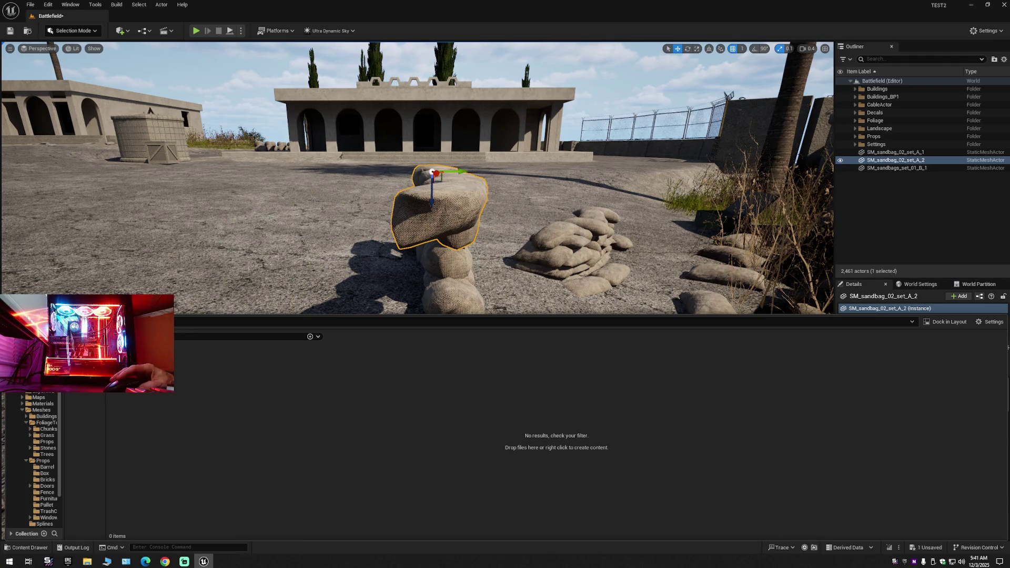
left_click(237, 336)
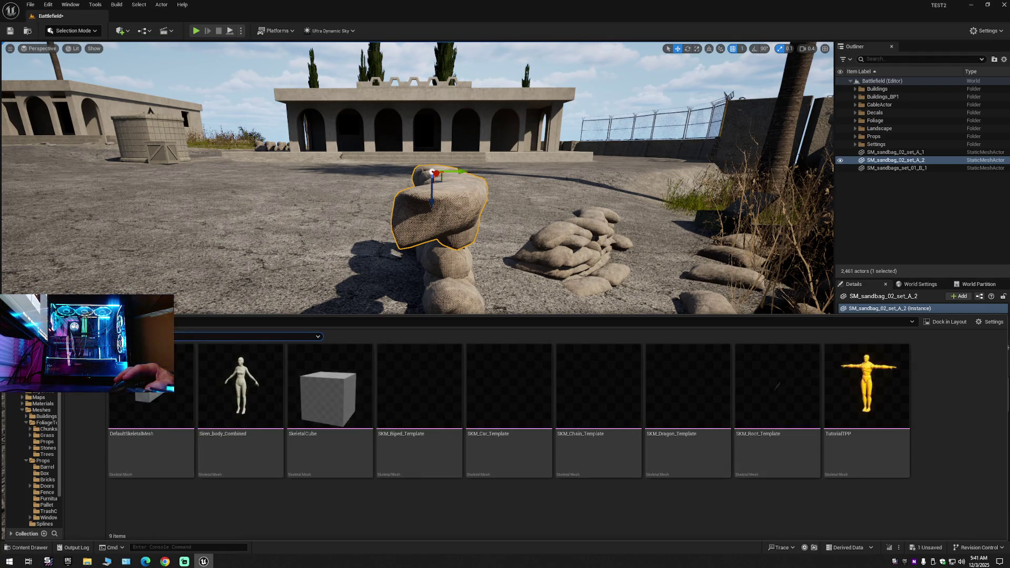
left_click(22, 410)
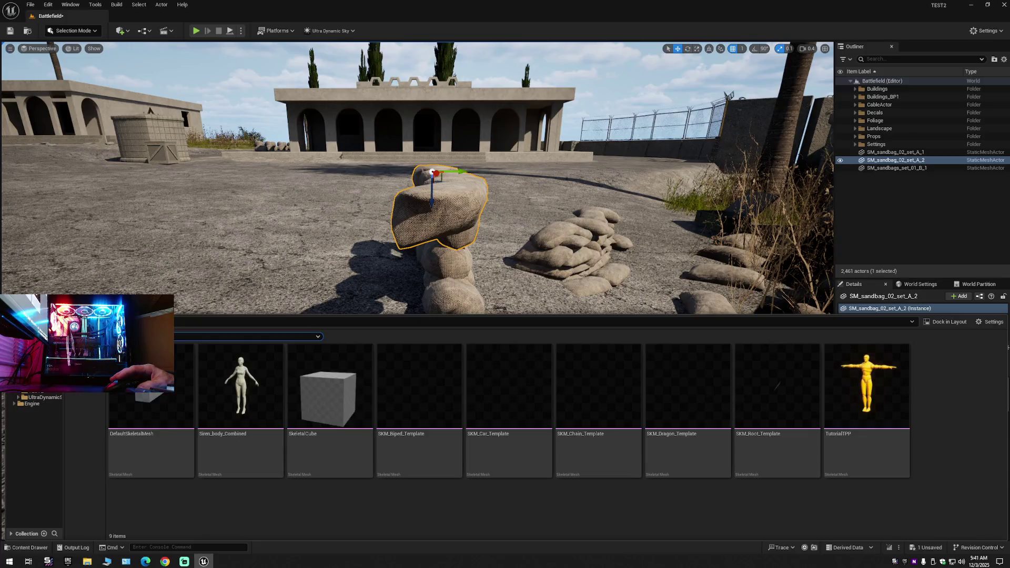
mouse_move(245, 403)
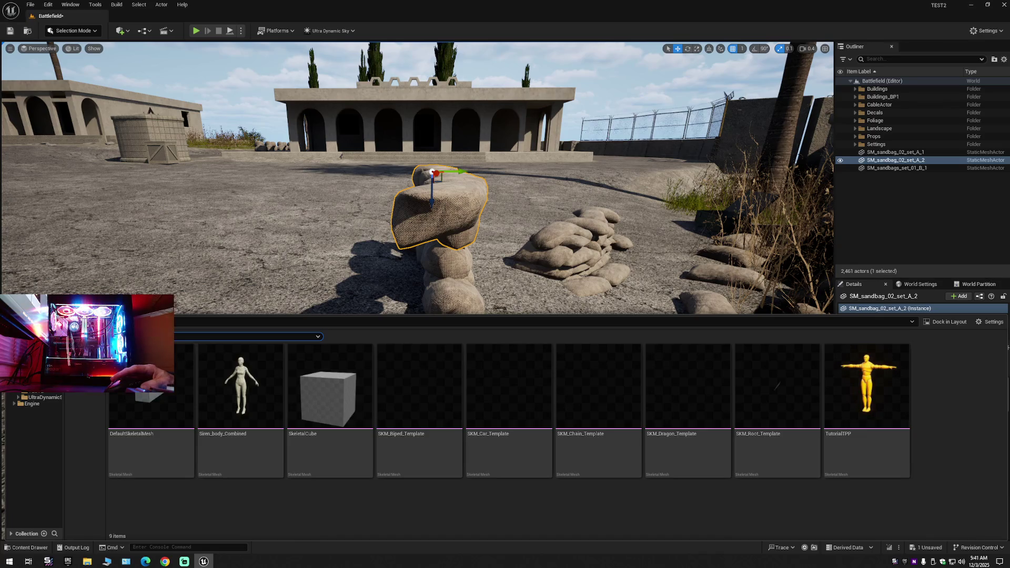
type("man")
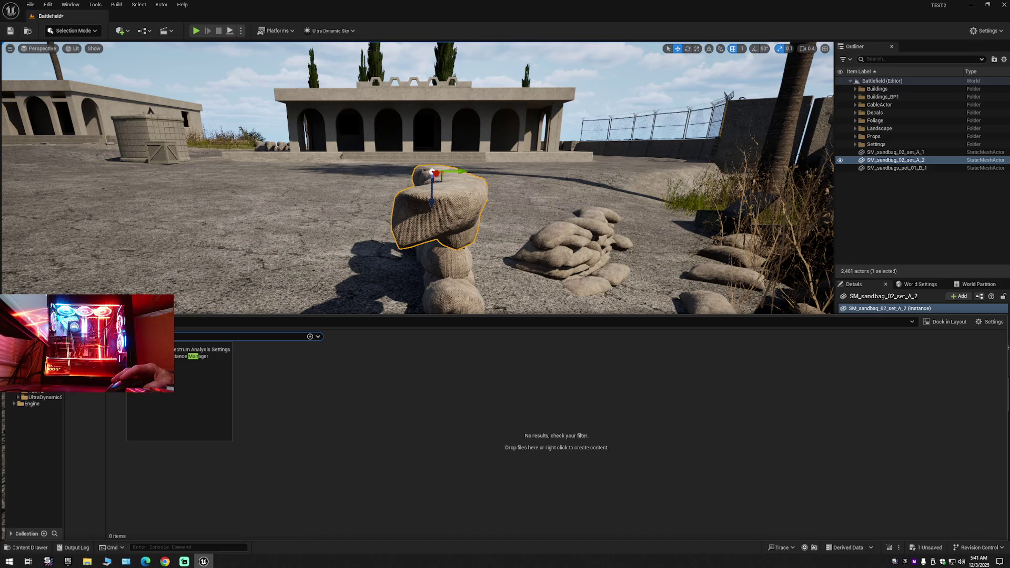
Filter the 'man' results to Skeletal Mesh and place Siren_body_Combined by the sandbags.
left_click(131, 336)
left_click(134, 261)
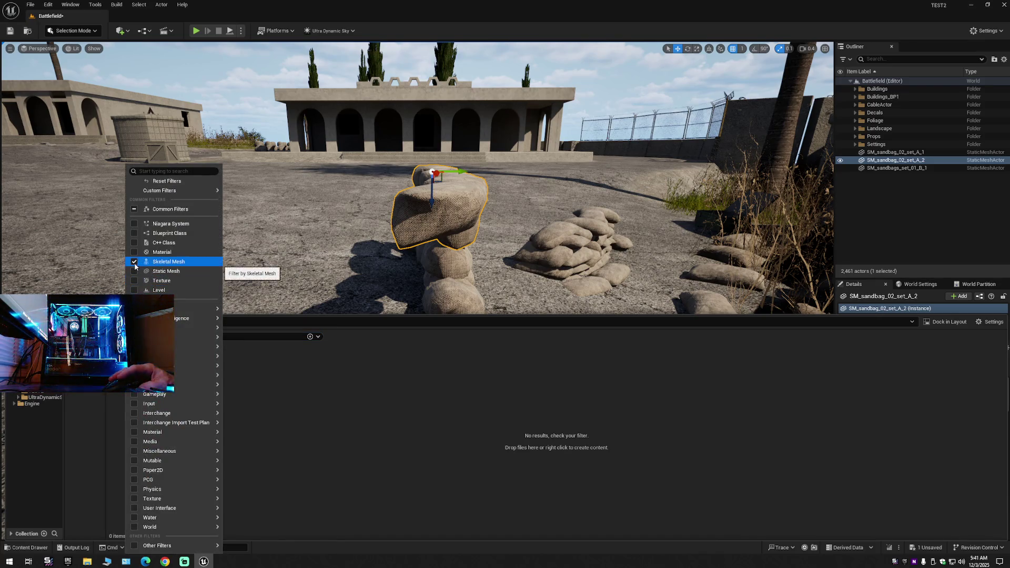
left_click(134, 262)
left_click(341, 412)
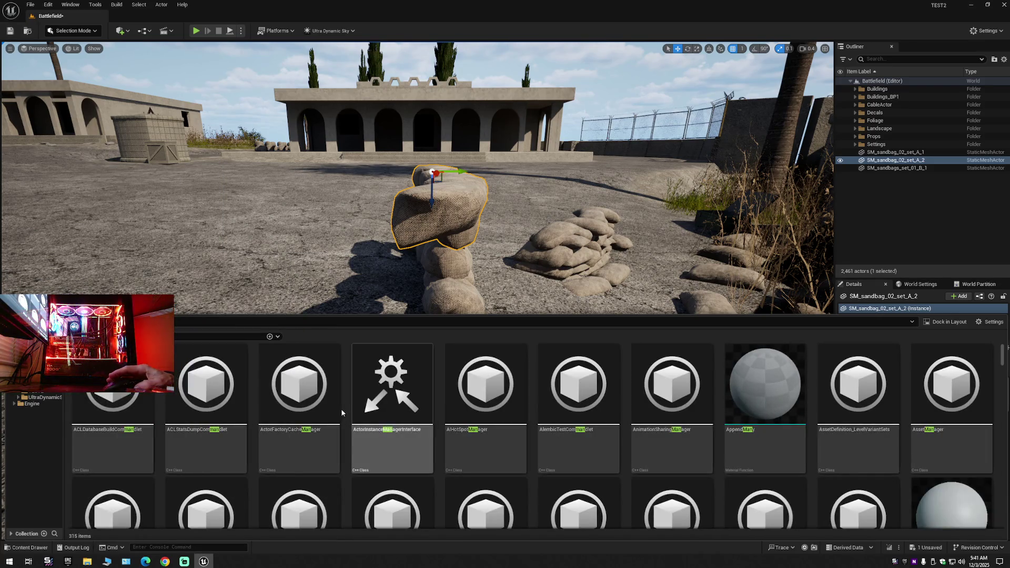
scroll(341, 413, "down", 3)
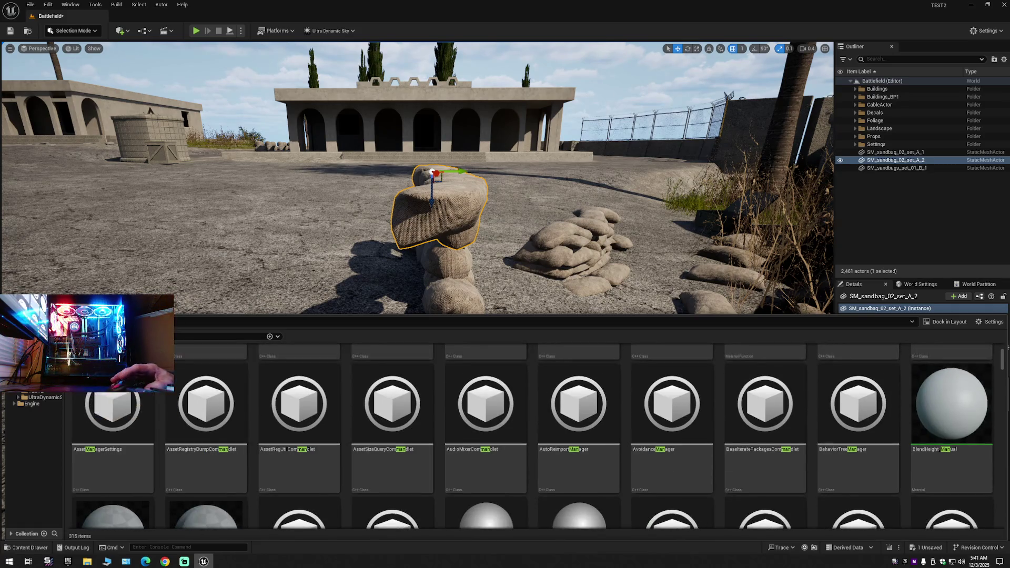
left_click(131, 336)
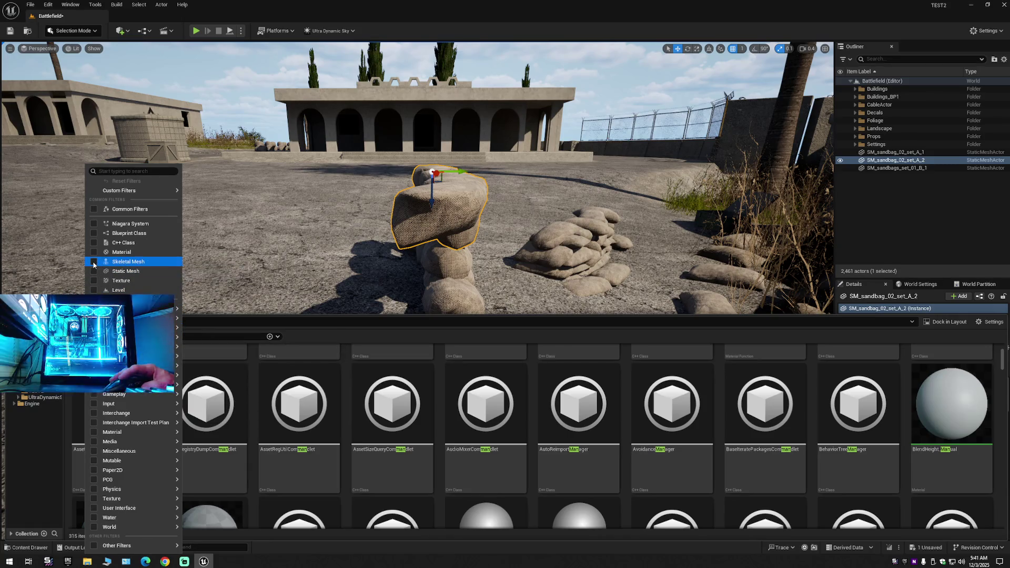
left_click(94, 262)
left_click(281, 418)
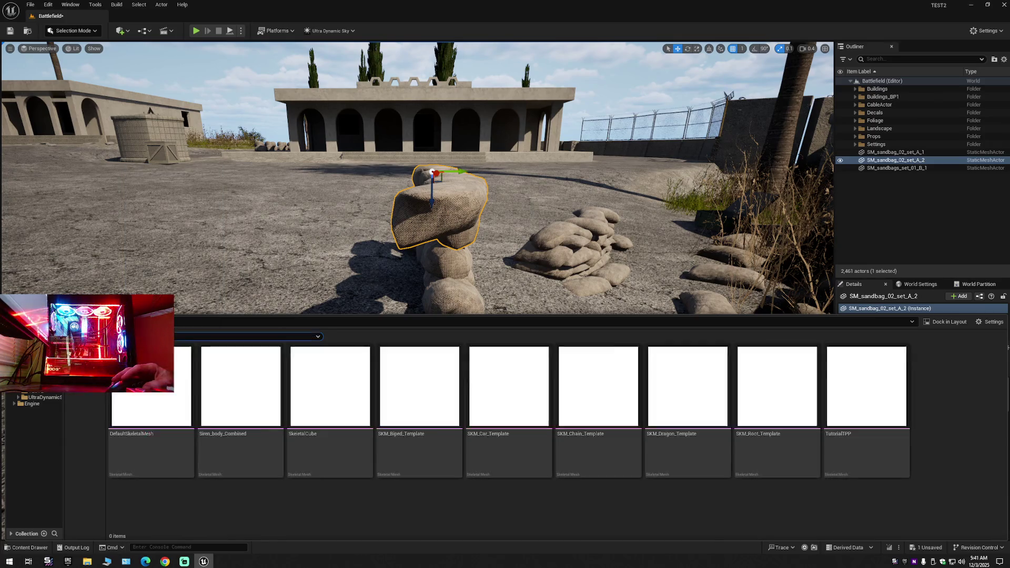
mouse_move(240, 390)
left_mouse_down()
mouse_move(249, 282)
mouse_move(313, 322)
mouse_move(541, 341)
left_mouse_up()
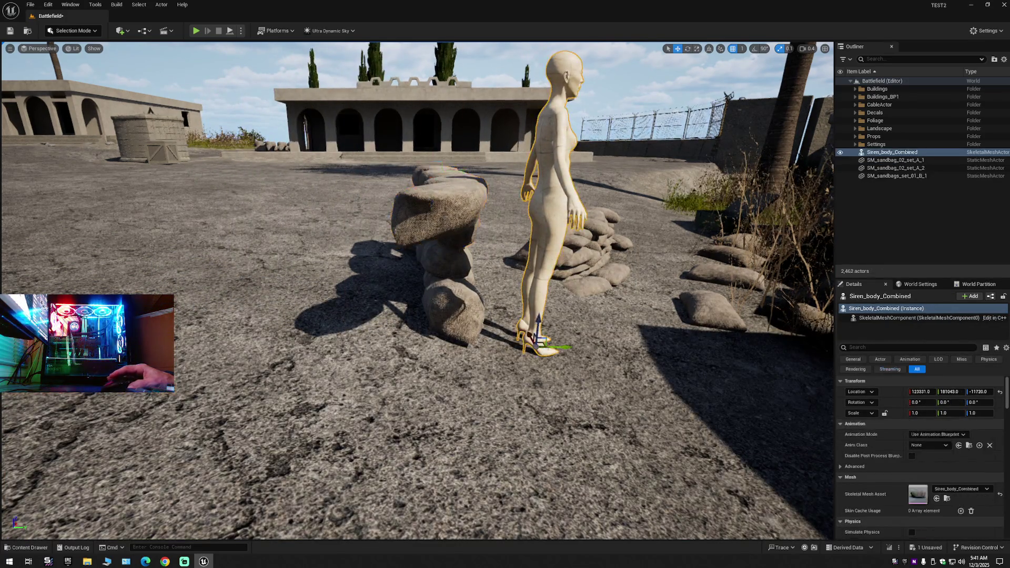
Fly the camera around the Siren_body_Combined figure to check its placement beside the sandbags.
key("s")
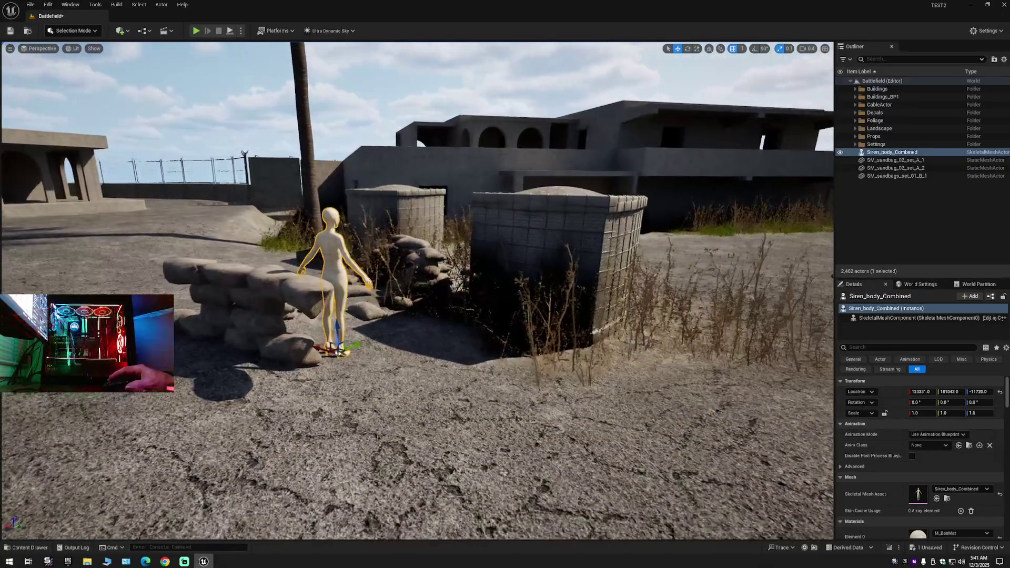
key("w")
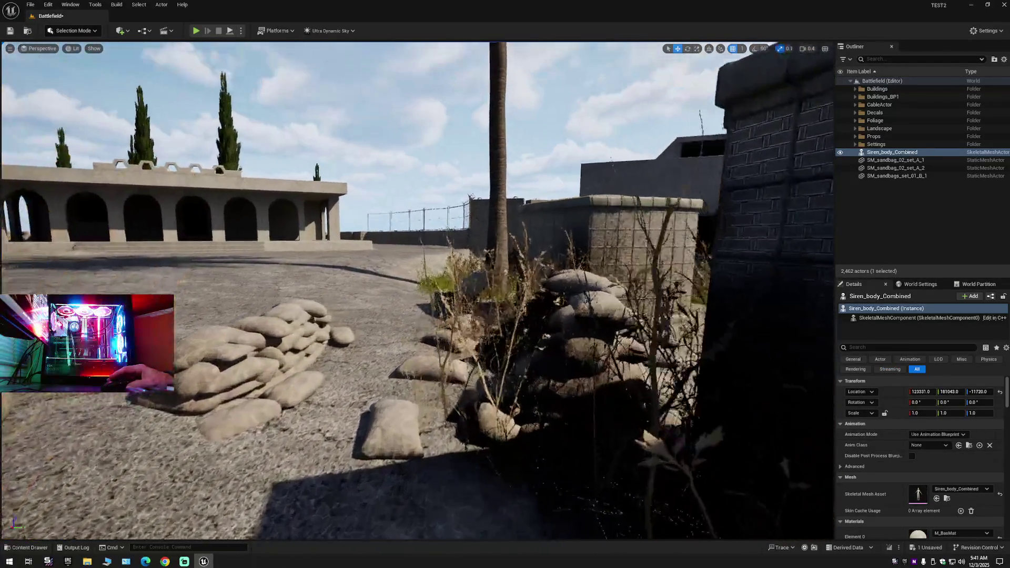
key("a")
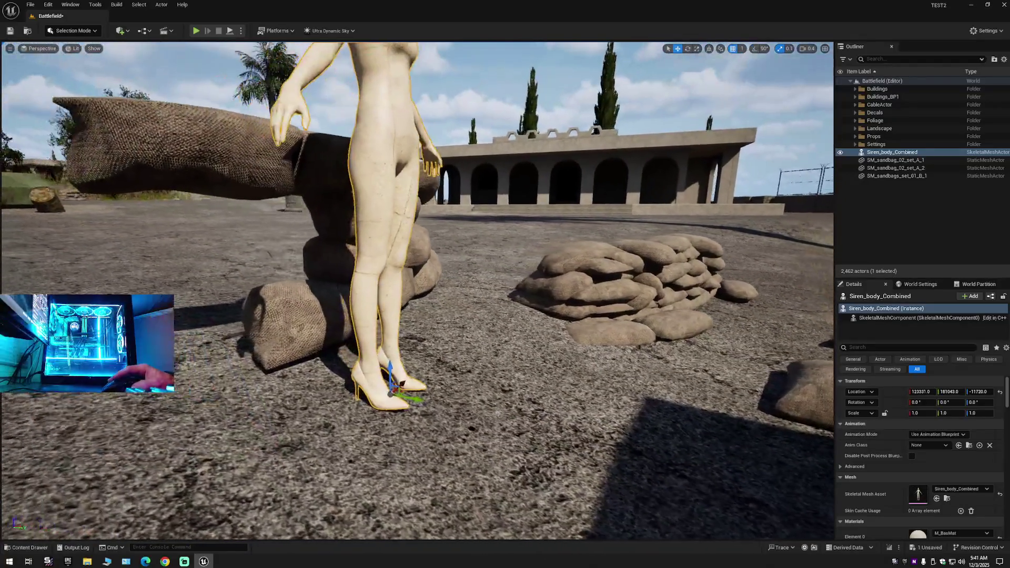
key("s")
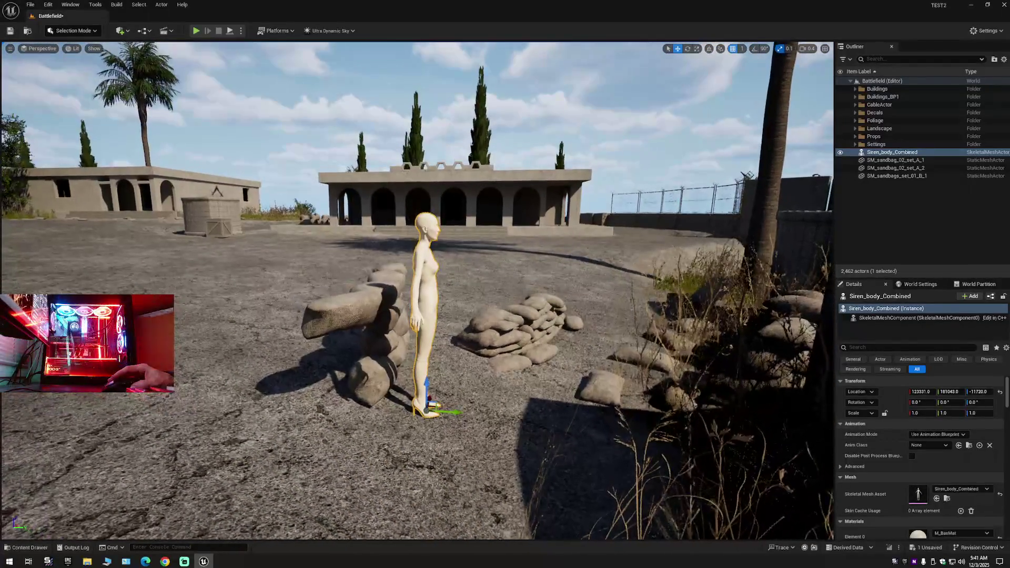
key("w")
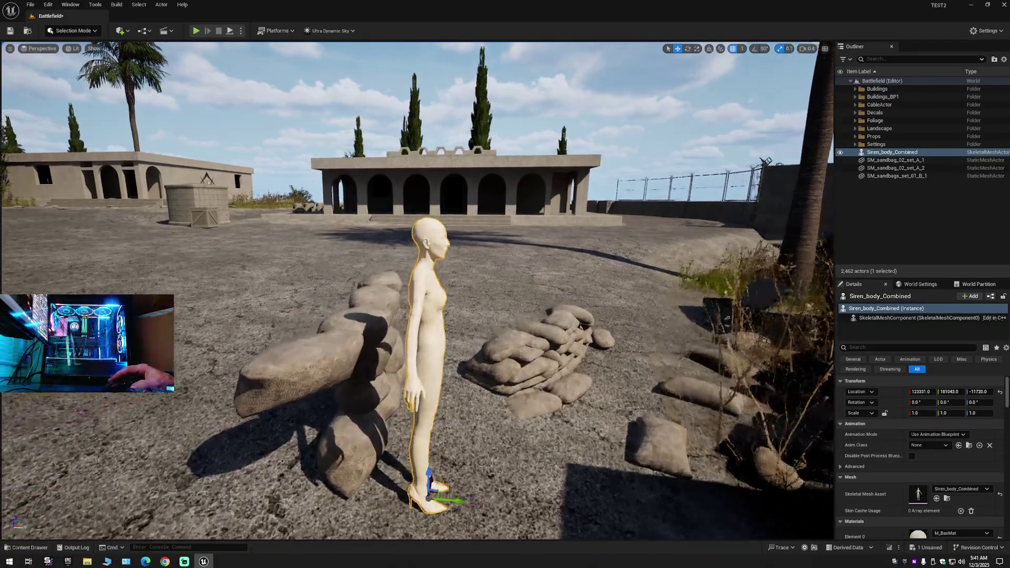
key("s")
key("d")
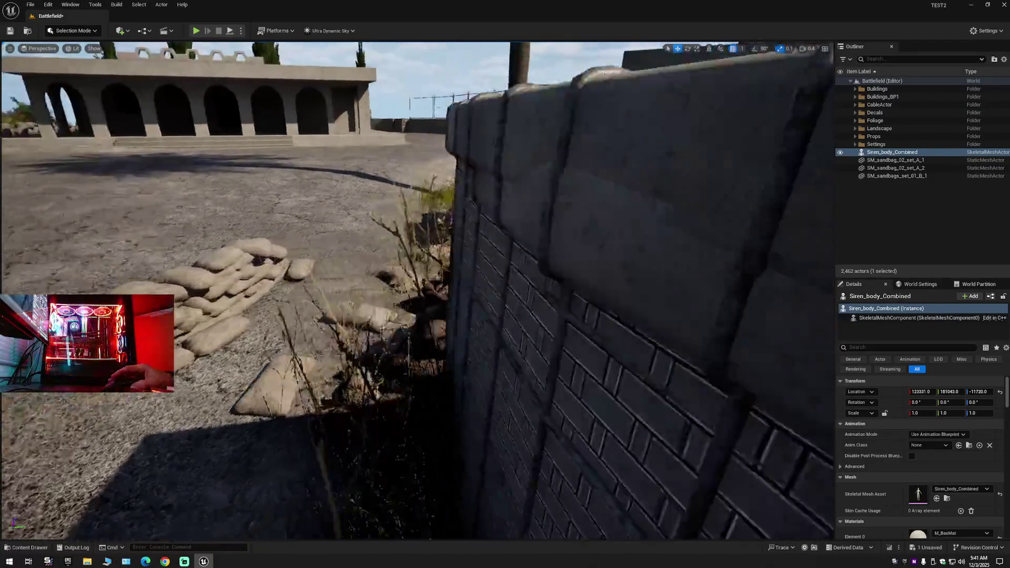
key("a")
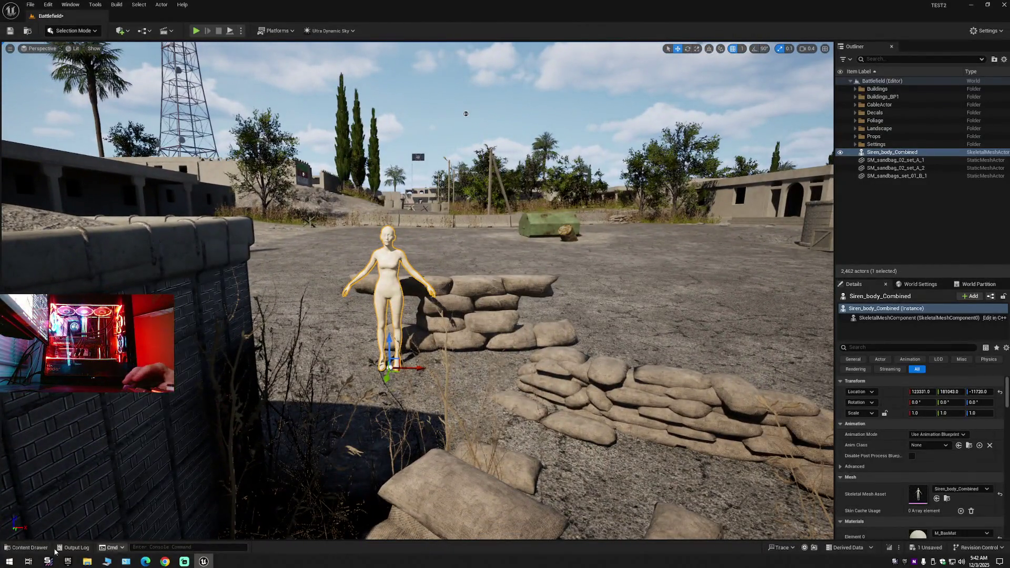
left_click(27, 547)
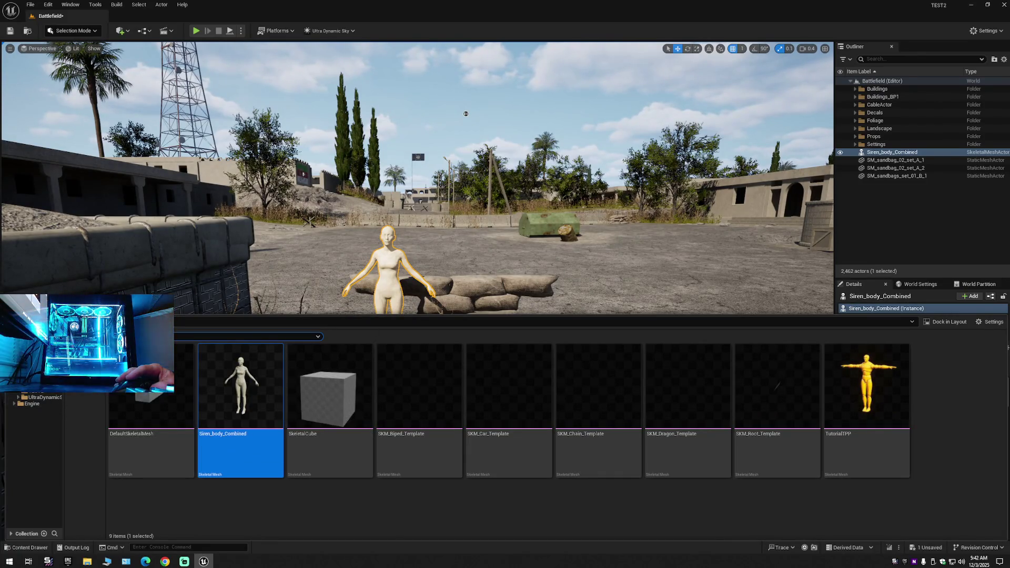
Browse the skeletal meshes and drag the TutorialTPP mannequin into the courtyard right of the sandbags.
scroll(32, 400, "up", 3)
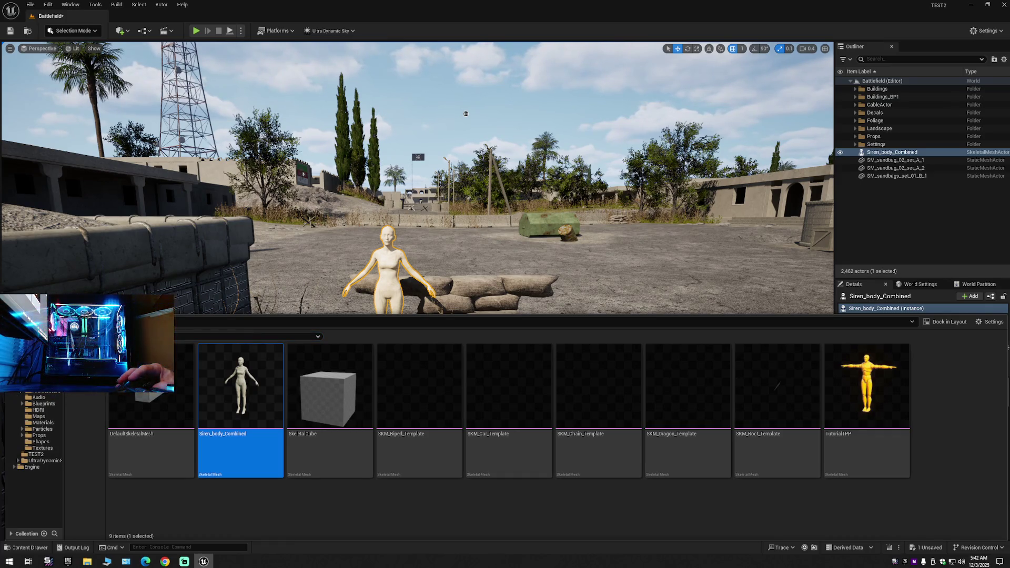
scroll(32, 431, "down", 3)
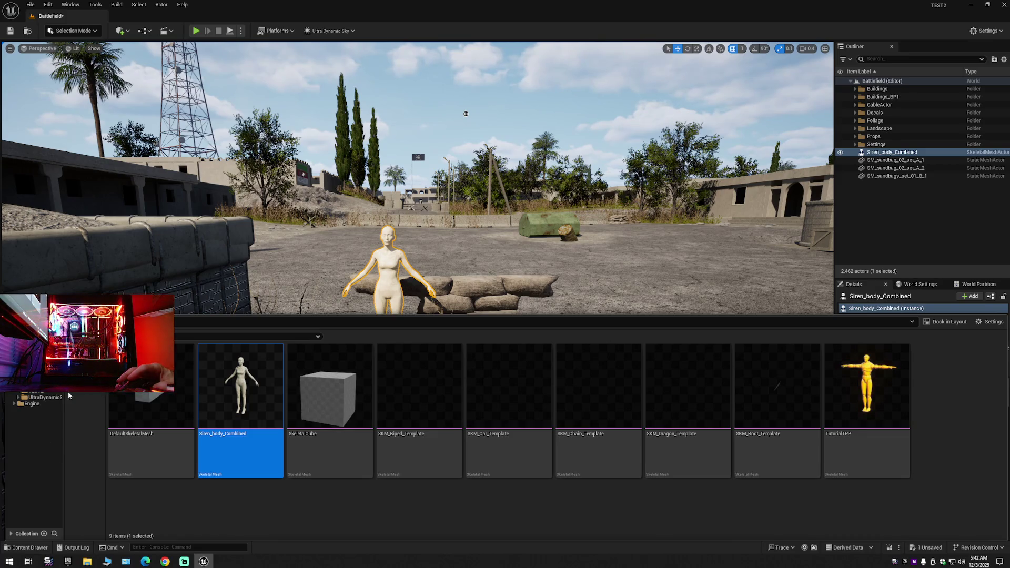
left_click(344, 521)
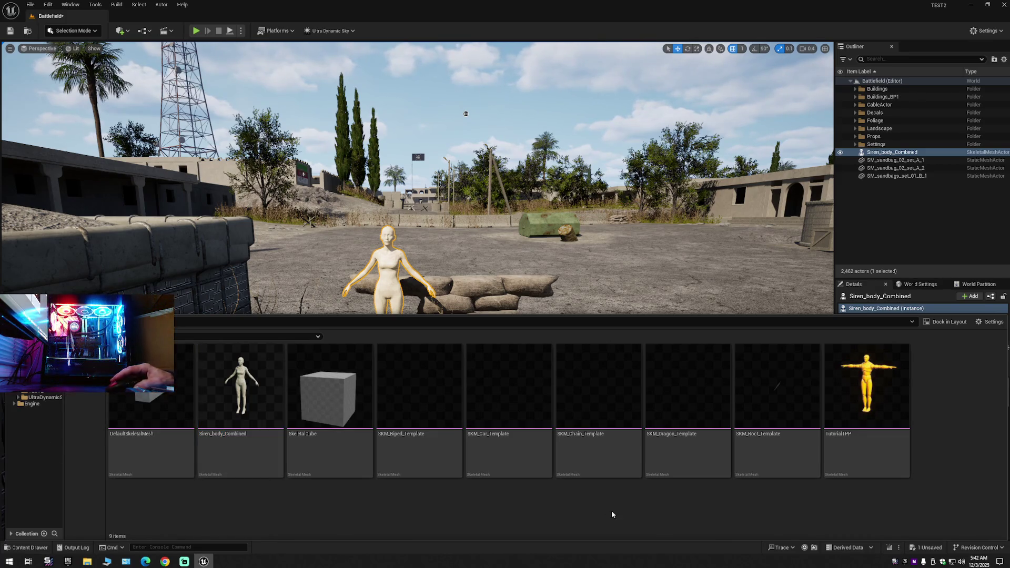
mouse_move(847, 442)
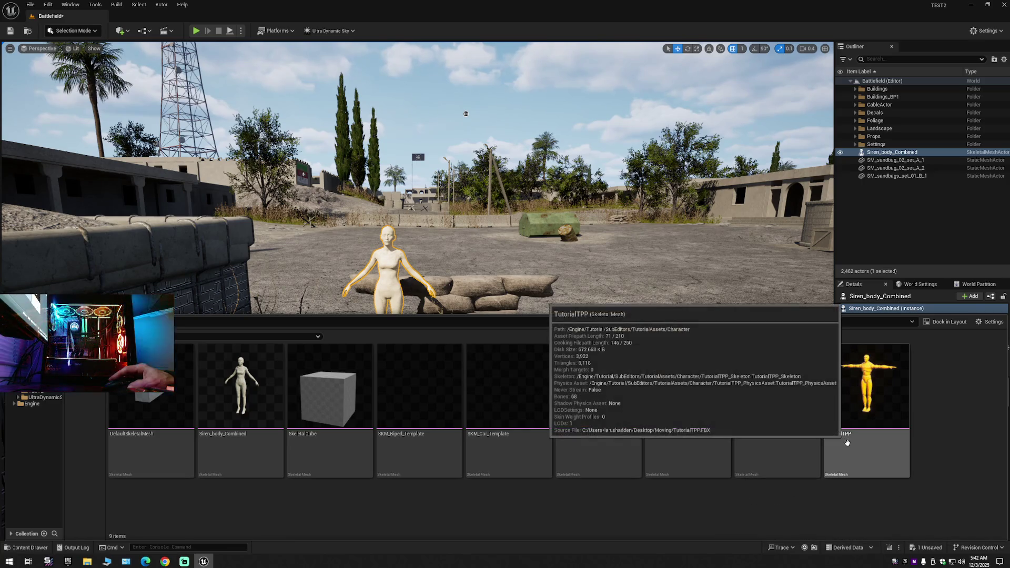
mouse_move(847, 442)
left_mouse_down()
mouse_move(863, 384)
mouse_move(658, 310)
mouse_move(626, 337)
mouse_move(622, 364)
mouse_move(623, 348)
left_mouse_up()
Move the TutorialTPP mannequin beside the sandbags and onto the ground to check scale, then delete it.
scroll(623, 348, "up", 5)
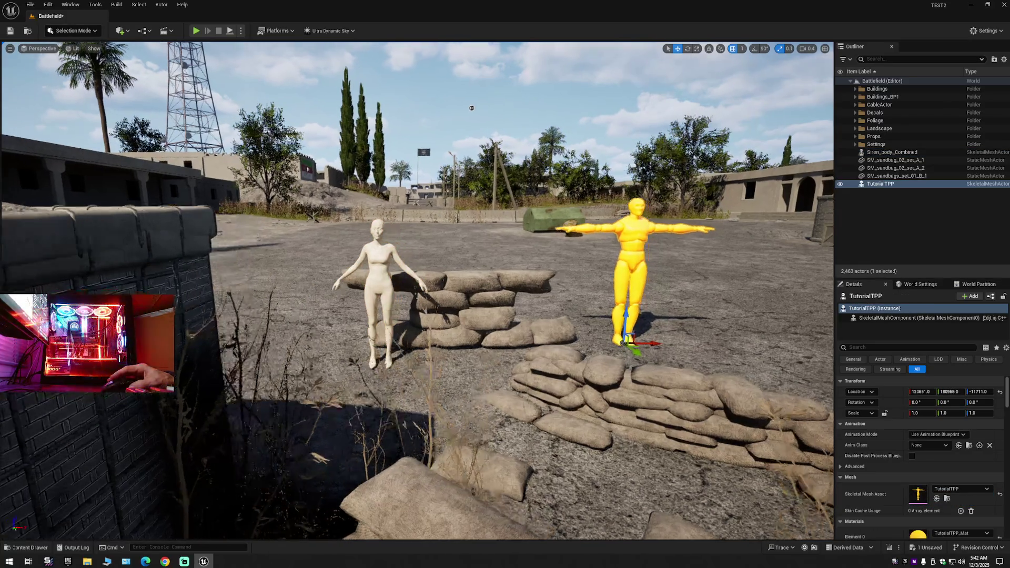
scroll(518, 84, "up", 5)
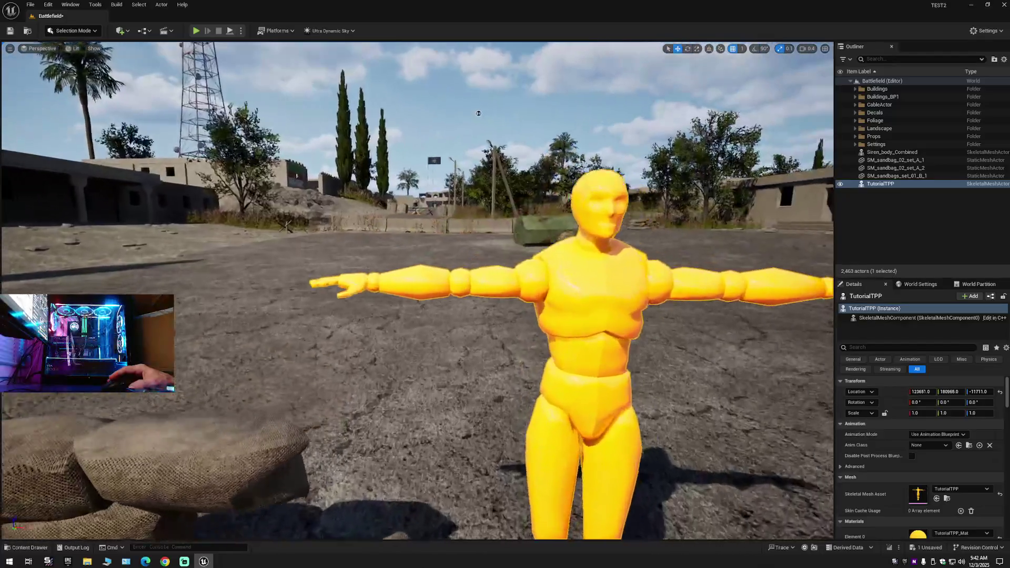
mouse_move(518, 83)
left_mouse_down()
mouse_move(595, 164)
mouse_move(658, 173)
mouse_move(599, 171)
mouse_move(552, 205)
left_mouse_up()
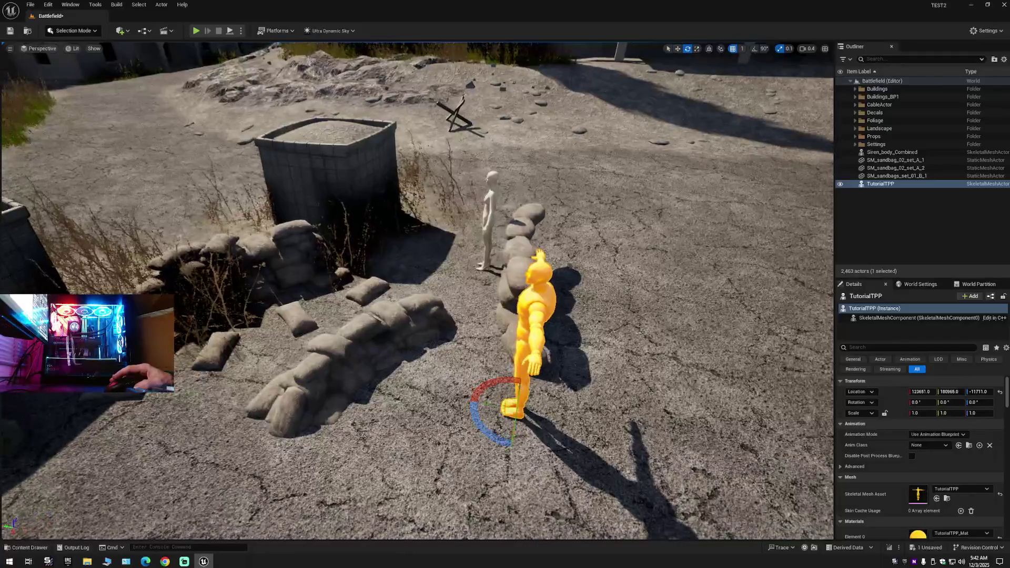
mouse_move(492, 405)
left_mouse_down()
mouse_move(297, 368)
mouse_move(106, 279)
mouse_move(71, 289)
mouse_move(82, 290)
left_mouse_up()
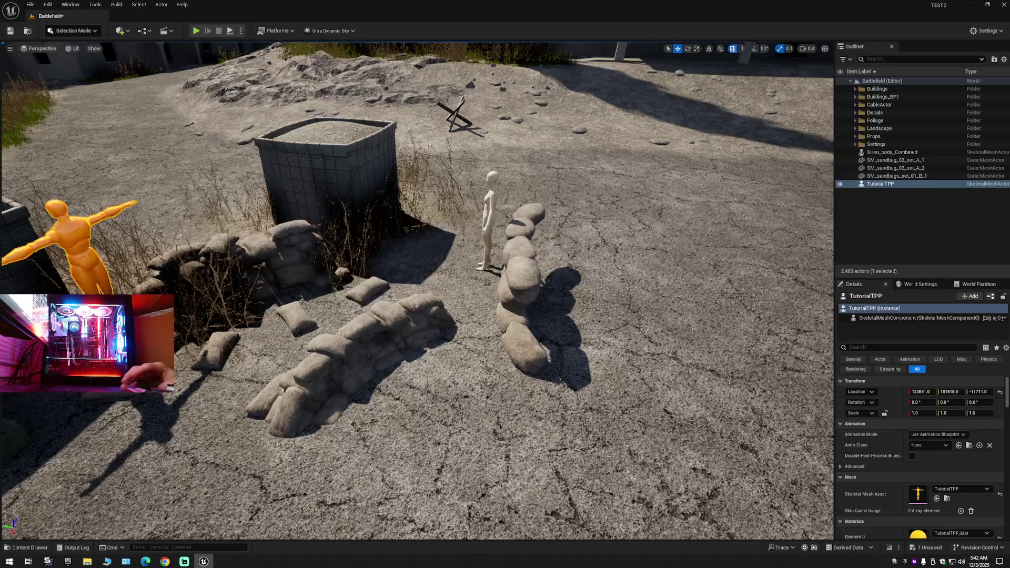
key("f")
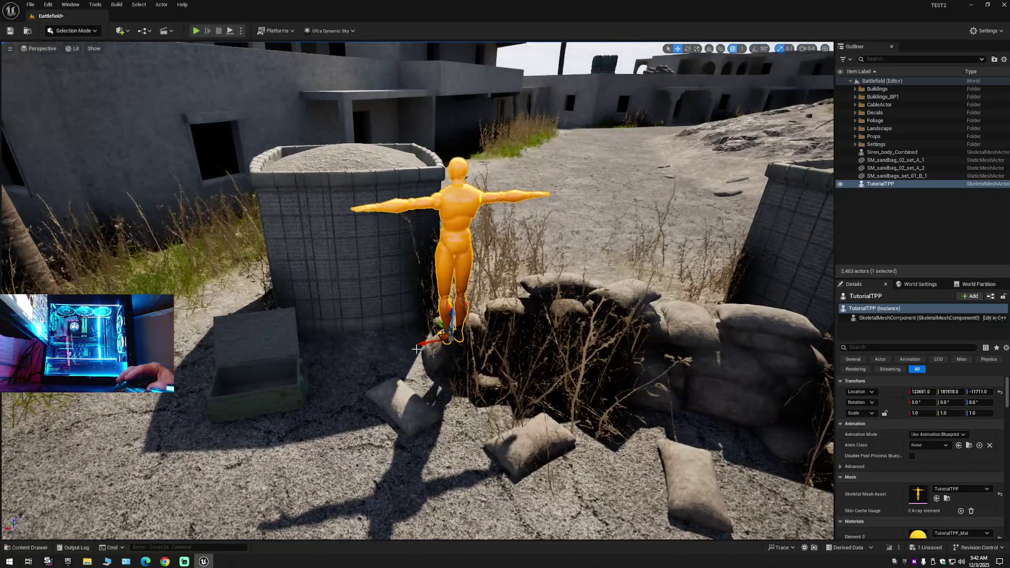
mouse_move(403, 347)
left_mouse_down()
mouse_move(323, 358)
mouse_move(305, 321)
mouse_move(327, 264)
left_mouse_up()
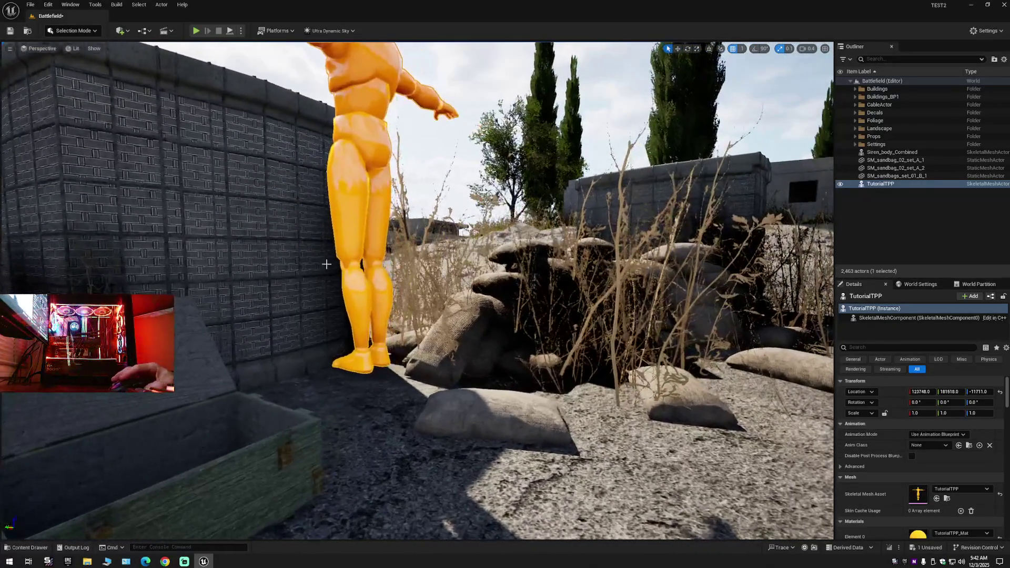
mouse_move(364, 343)
left_mouse_down()
mouse_move(358, 421)
mouse_move(316, 462)
mouse_move(399, 430)
left_mouse_up()
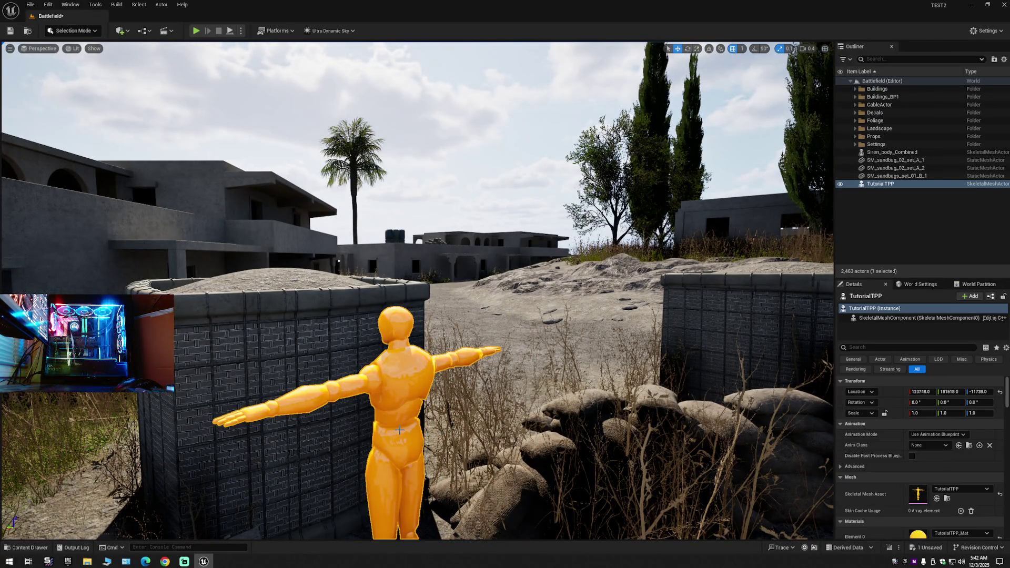
key("Delete")
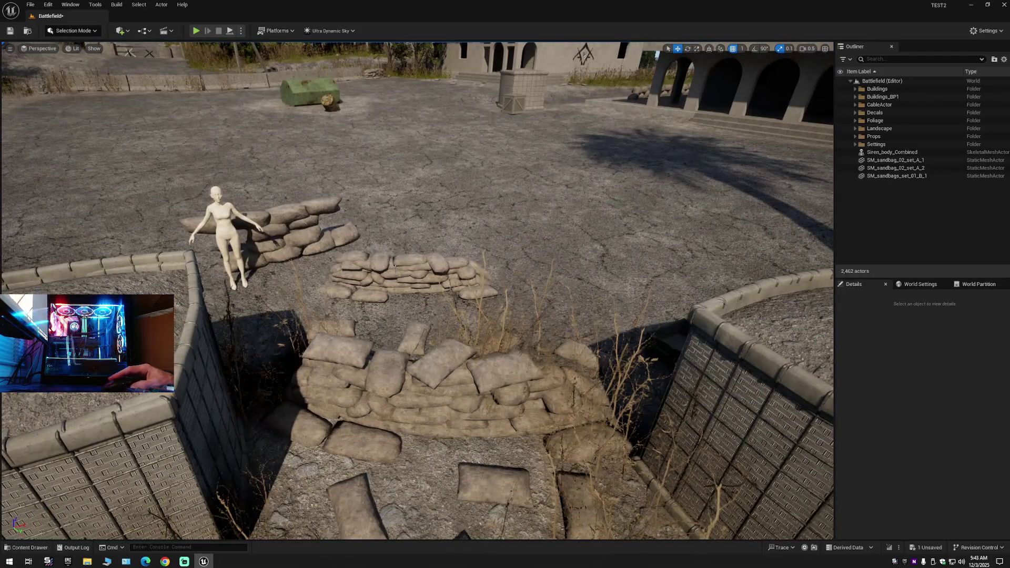
left_click(400, 273)
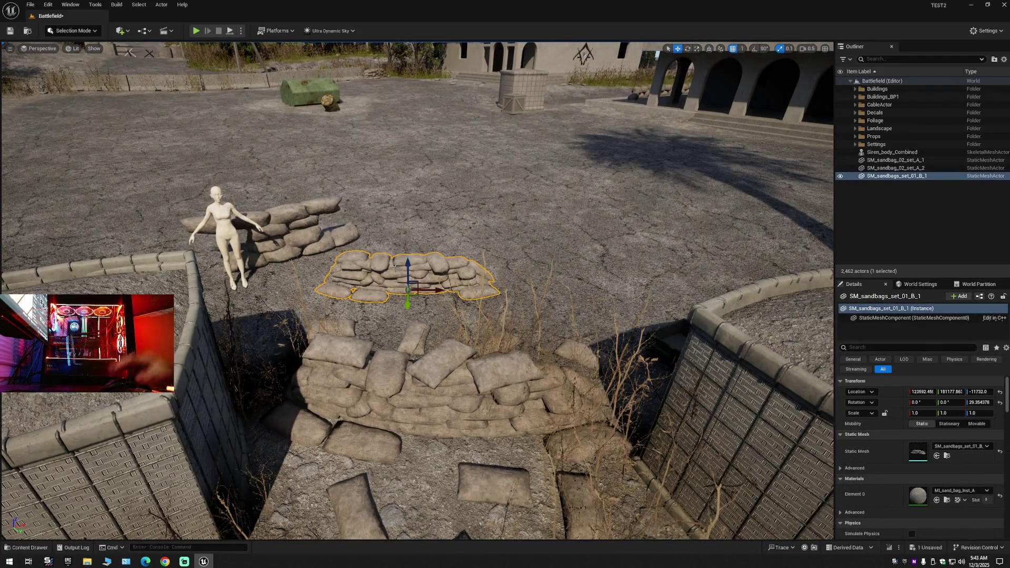
Scale up the SM_sandbags_set_01_B_1 pile and turn it around about 180°.
key("e")
key("r")
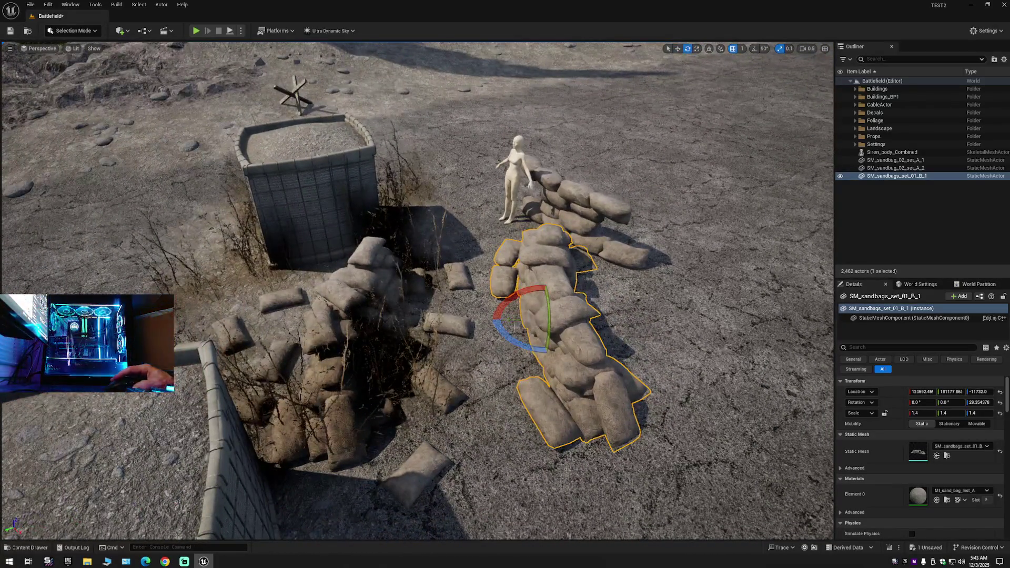
left_click_drag(520, 319, 468, 319)
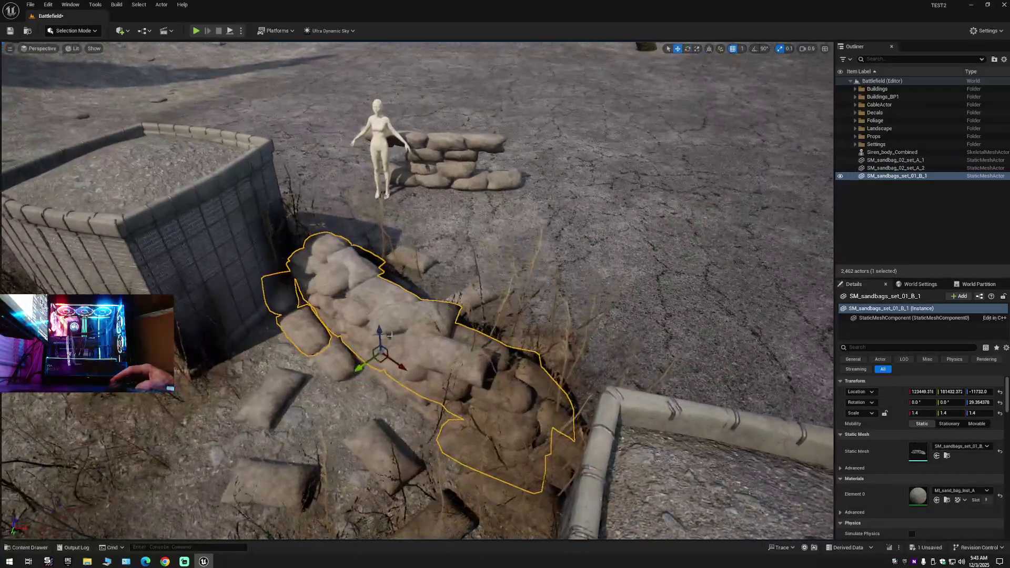
key("e")
left_click_drag(402, 380, 415, 375)
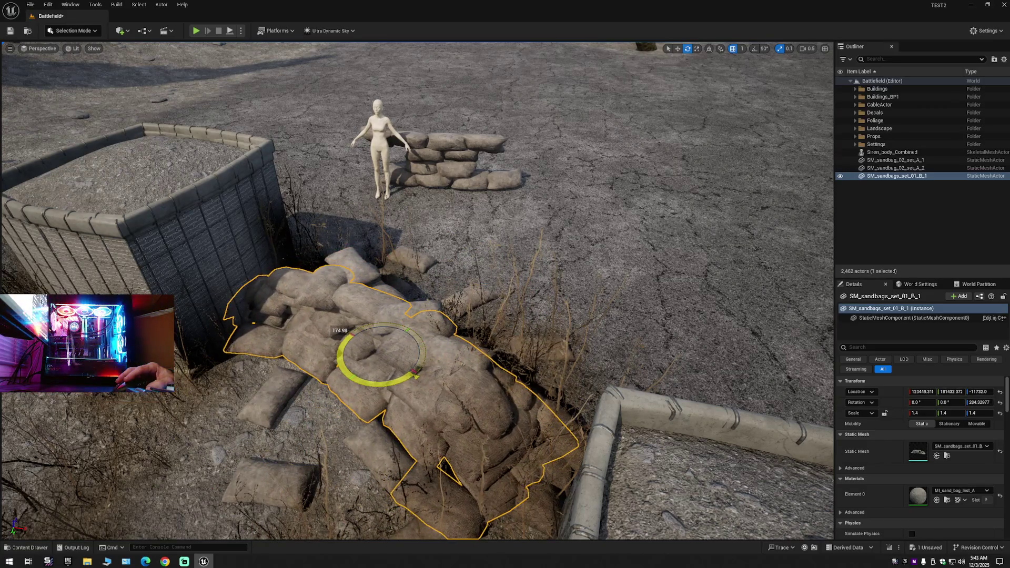
Move the pile into the gap between the two HESCO walls and check it from eye level.
left_click_drag(380, 342, 557, 254)
key("w")
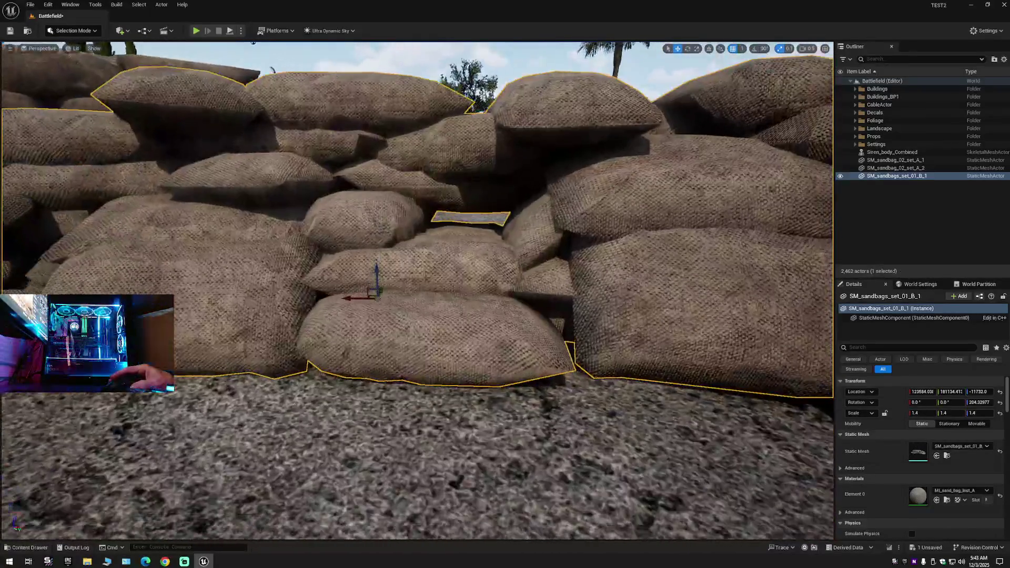
key("s")
key("s")
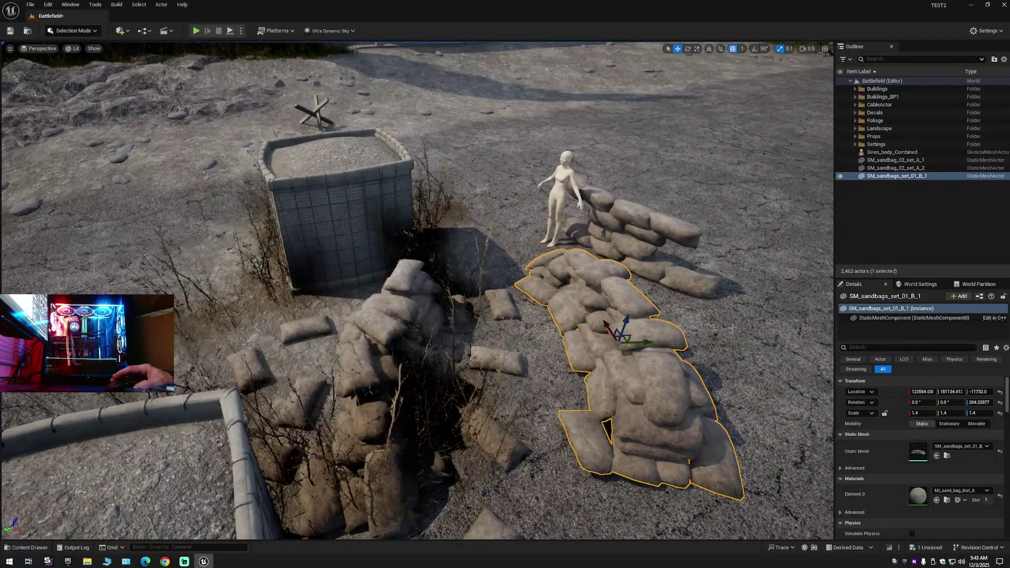
left_click_drag(642, 342, 263, 340)
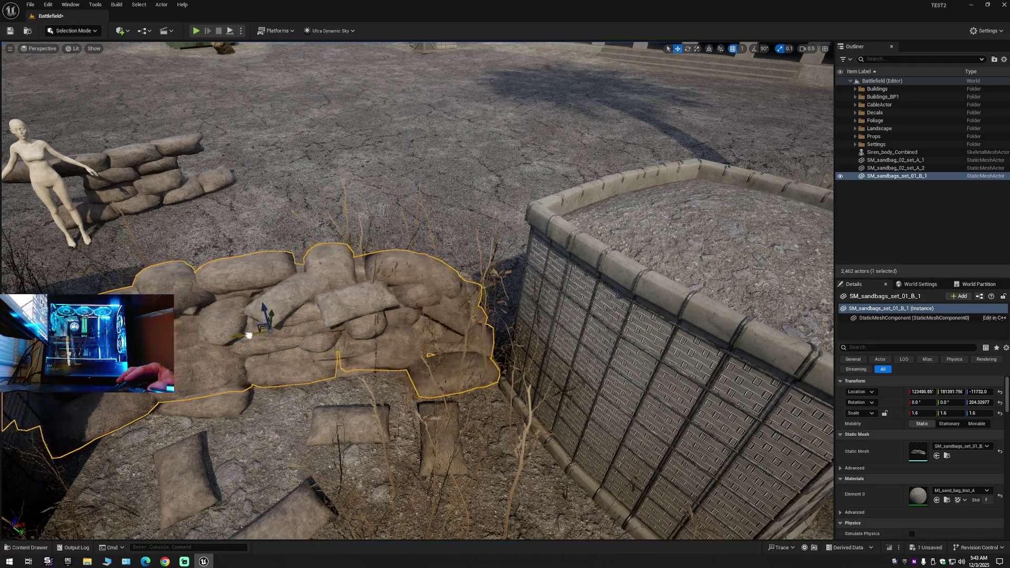
mouse_move(252, 335)
left_mouse_down()
mouse_move(21, 329)
mouse_move(22, 316)
left_mouse_up()
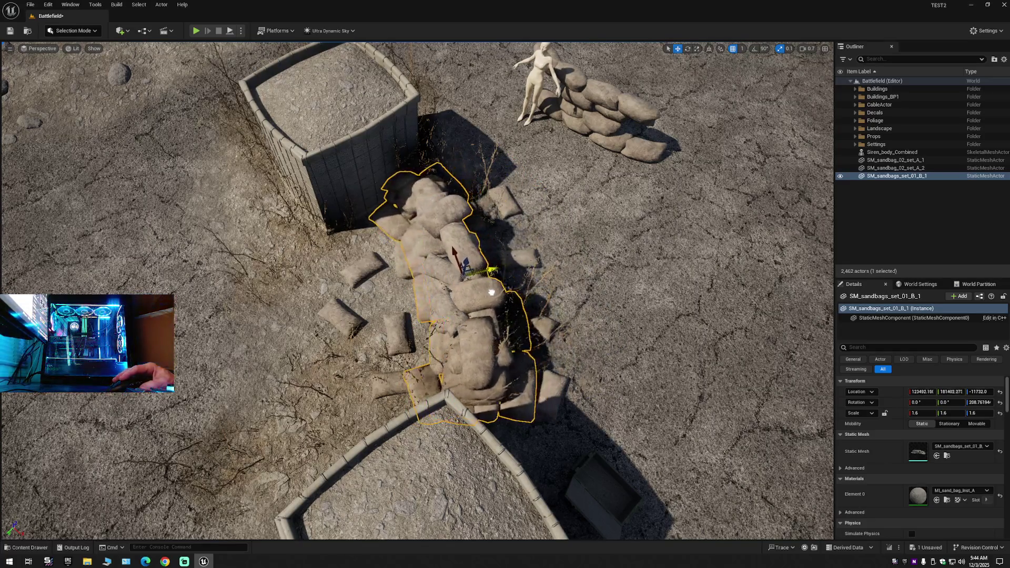
mouse_move(490, 292)
left_mouse_down()
mouse_move(326, 116)
mouse_move(327, 268)
left_mouse_up()
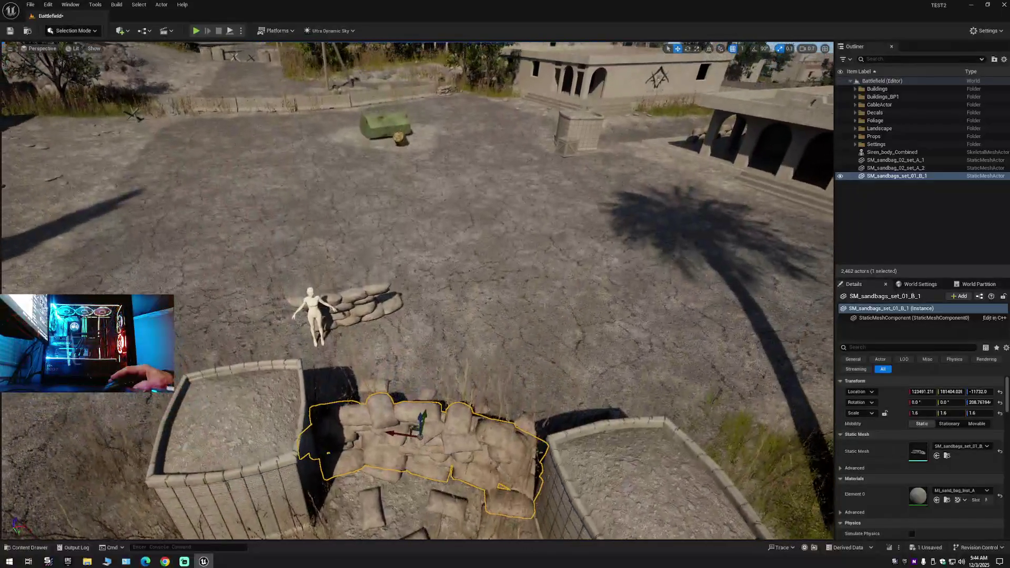
left_click(74, 31)
Erase the loose sandbag foliage in the gap between the HESCO walls, then return to Selection Mode.
left_click(83, 59)
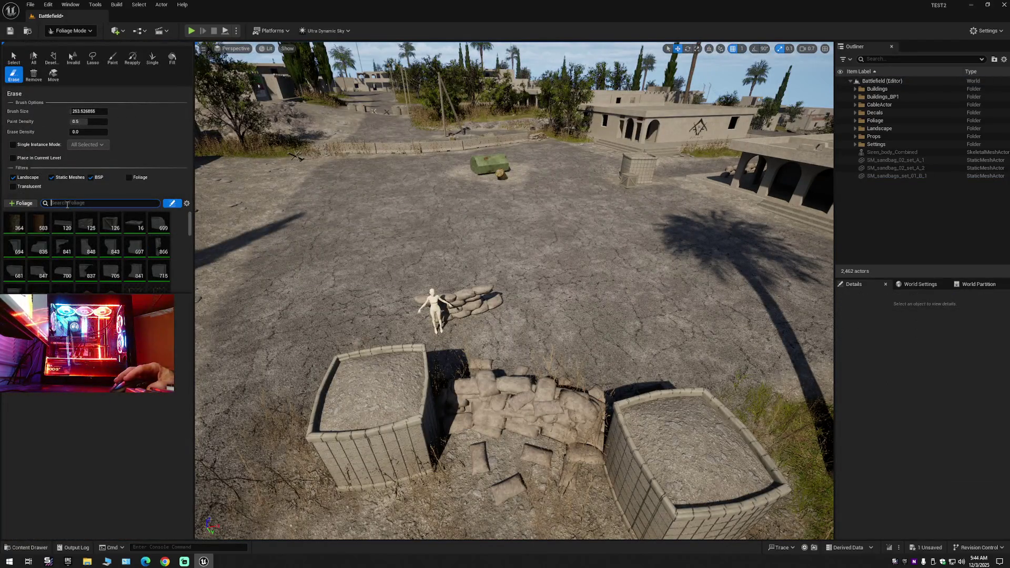
type("sand")
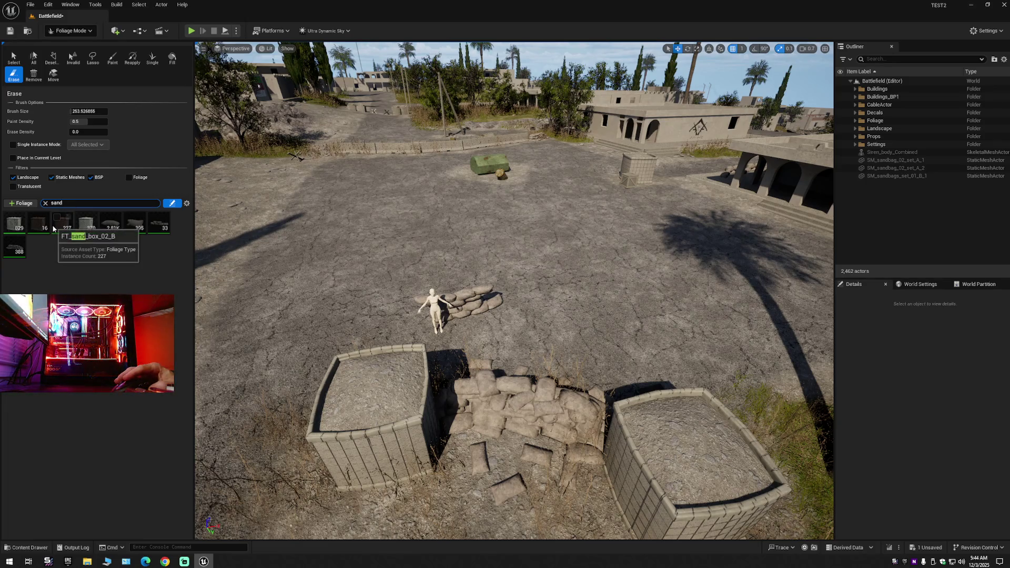
left_click(121, 227)
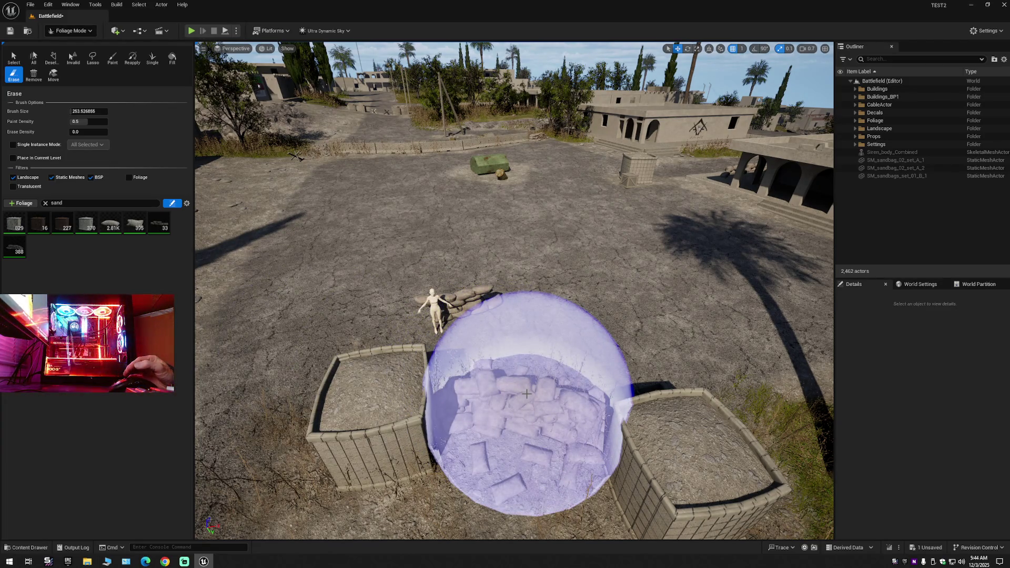
left_click(526, 394)
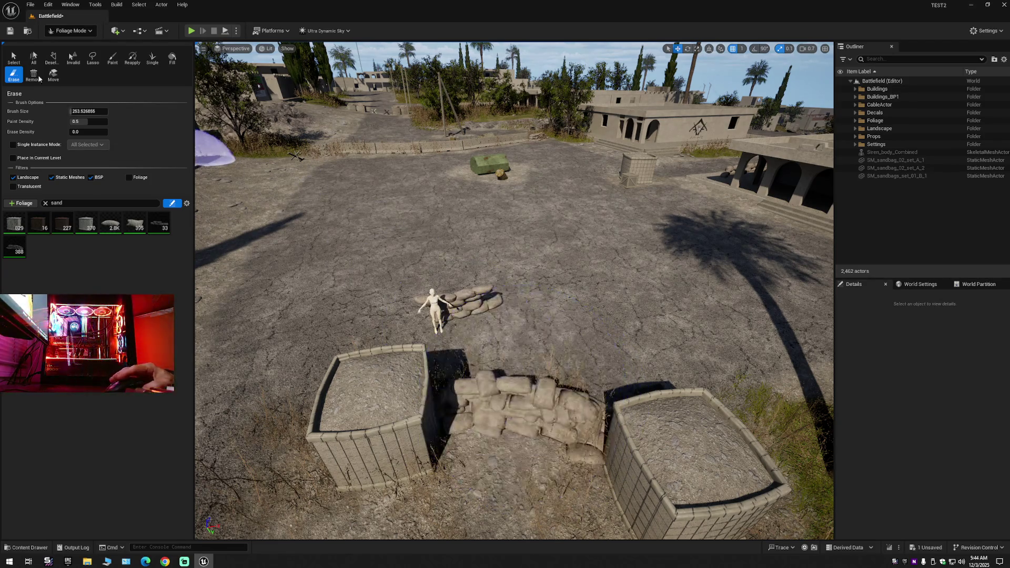
left_click(70, 31)
left_click(73, 42)
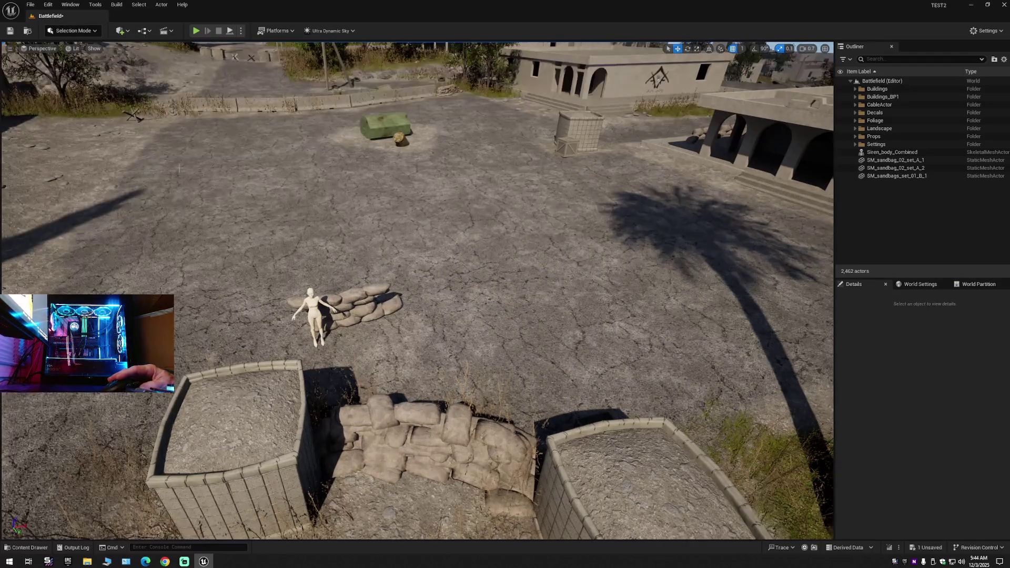
Select the SM_sandbags_set_01_B_1 wall and orbit in close to inspect it, then switch to Foliage Mode.
left_click(453, 425)
mouse_move(452, 418)
left_mouse_down()
mouse_move(391, 401)
mouse_move(567, 348)
left_mouse_up()
left_click_drag(502, 374, 491, 331)
left_click_drag(136, 173, 136, 168)
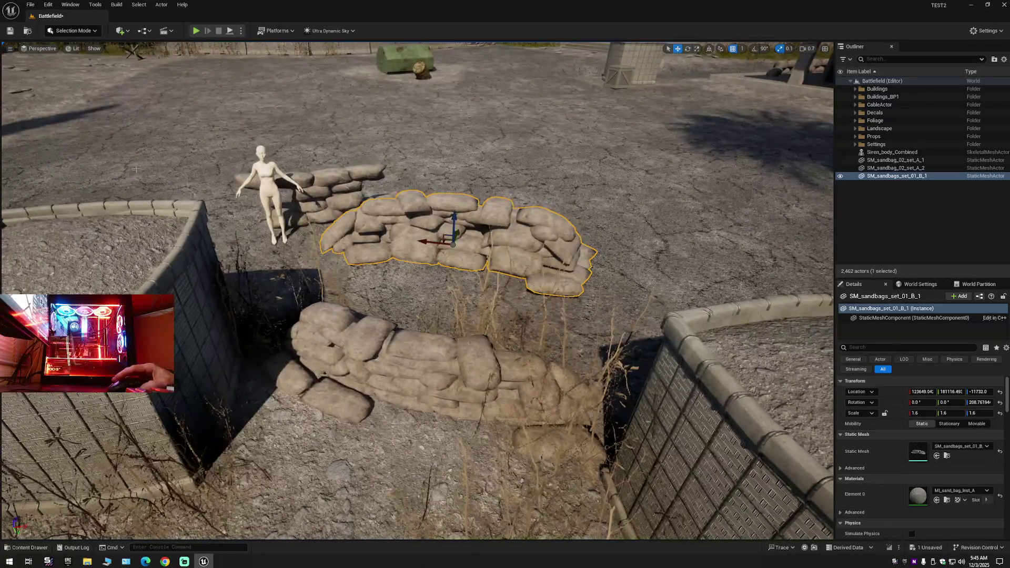
left_click(61, 33)
left_click(69, 64)
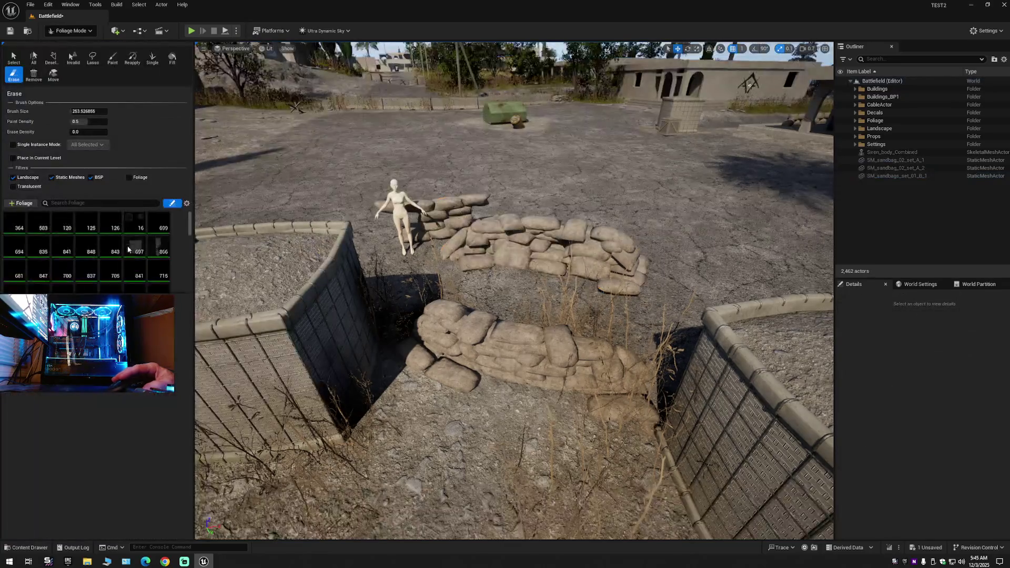
Filter the foliage list by 'sand' and fly the view above the sandbags between the walls.
type("sand")
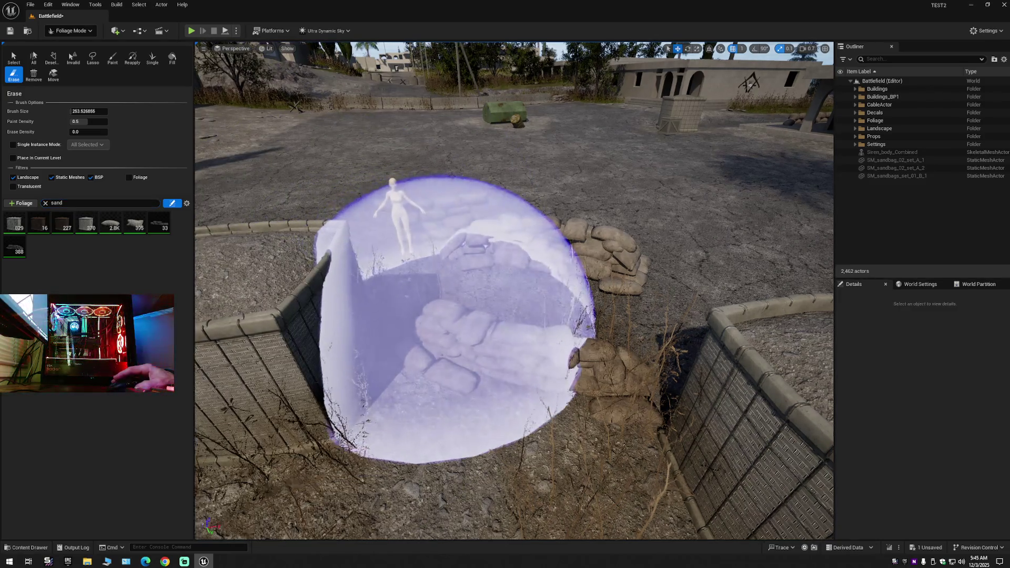
scroll(452, 316, "up", 5)
scroll(514, 290, "down", 5)
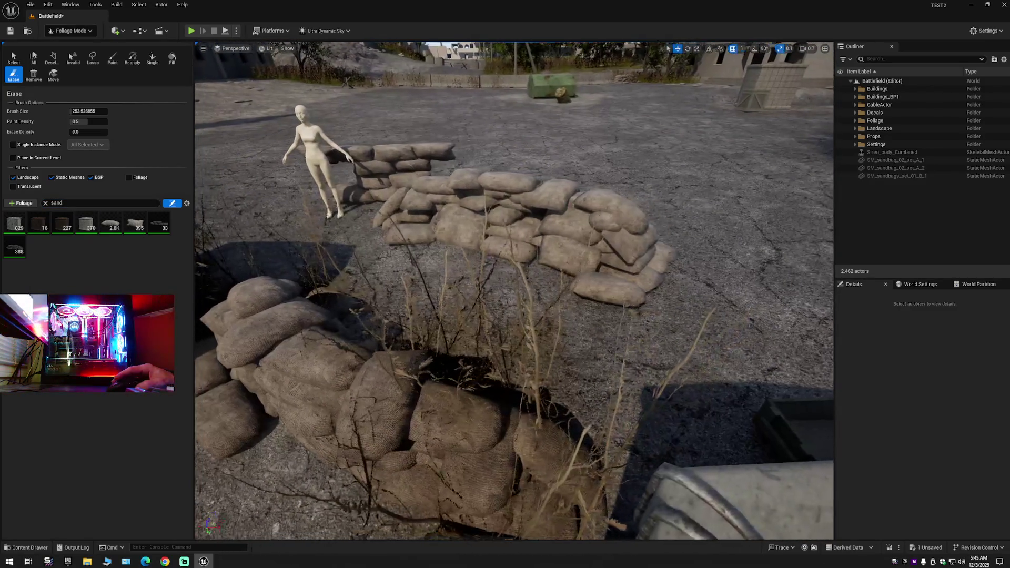
key("a")
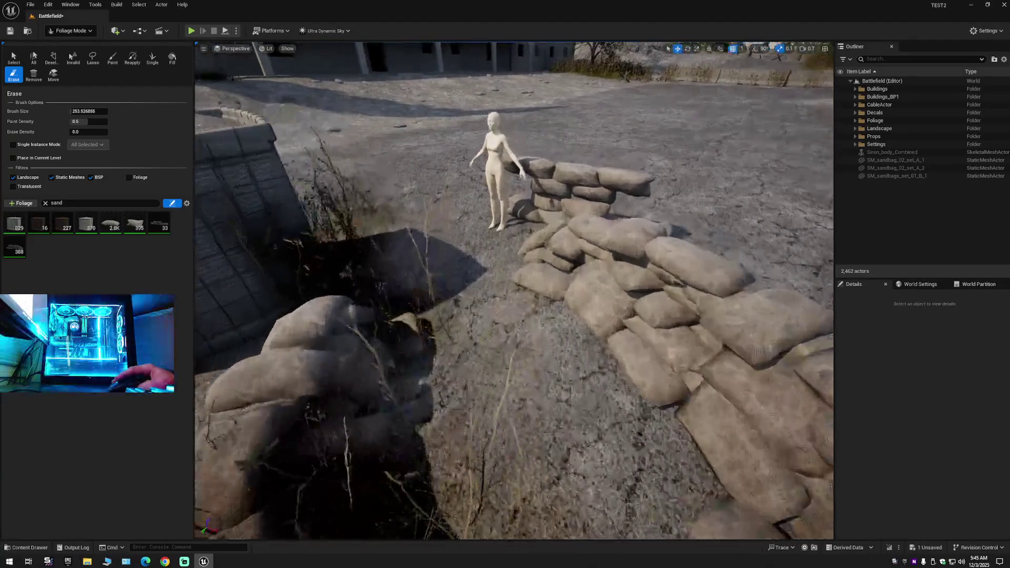
key("a")
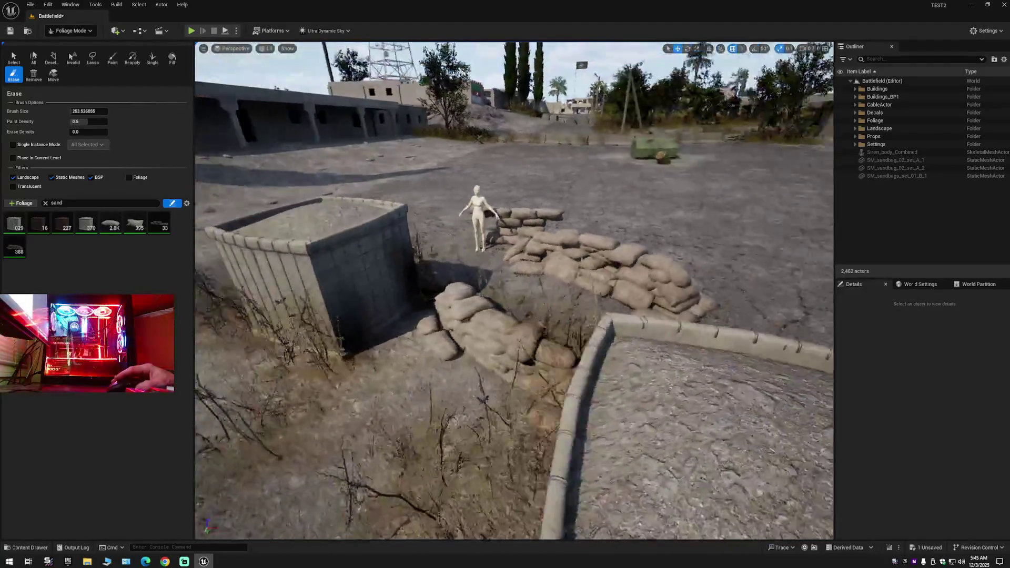
key("w")
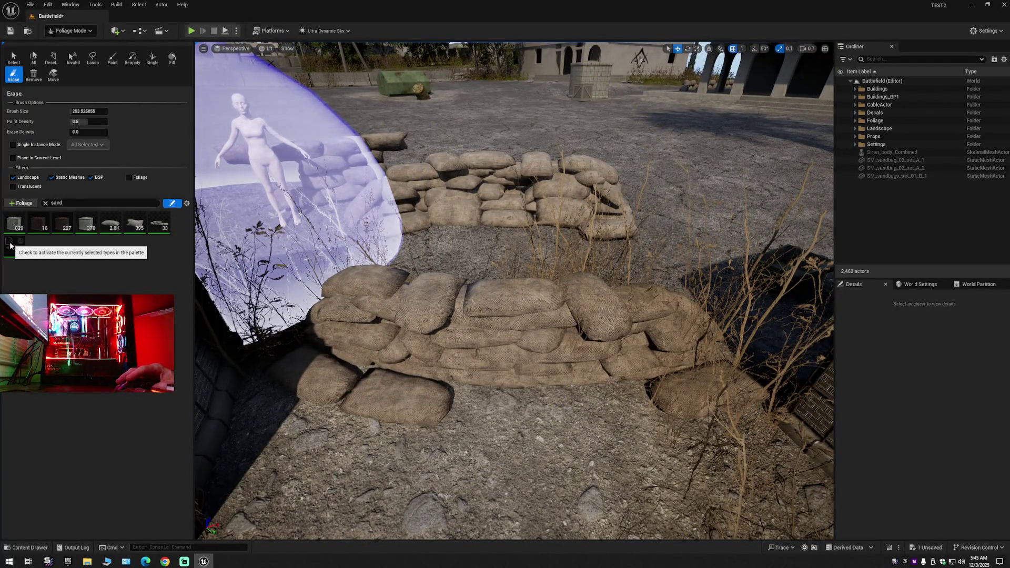
key("s")
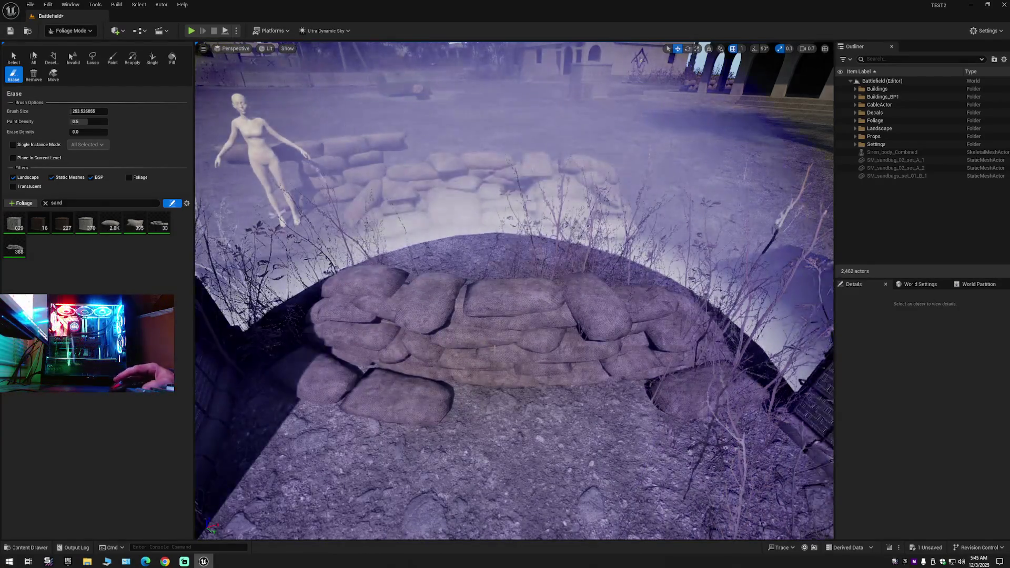
key("s")
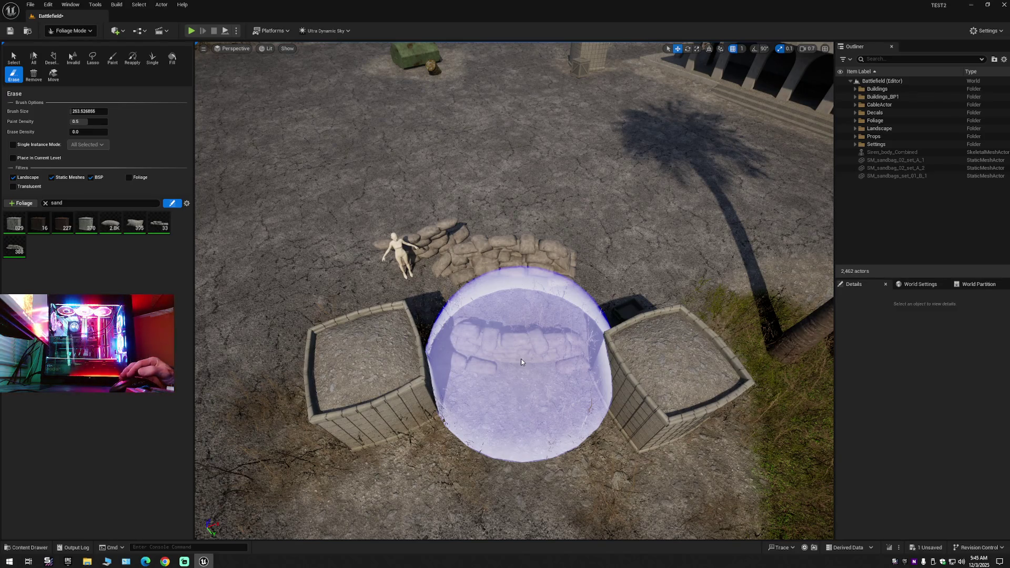
Erase the sandbag row and the stray box instance, and enlarge the erase brush to about 585.
left_click(479, 345)
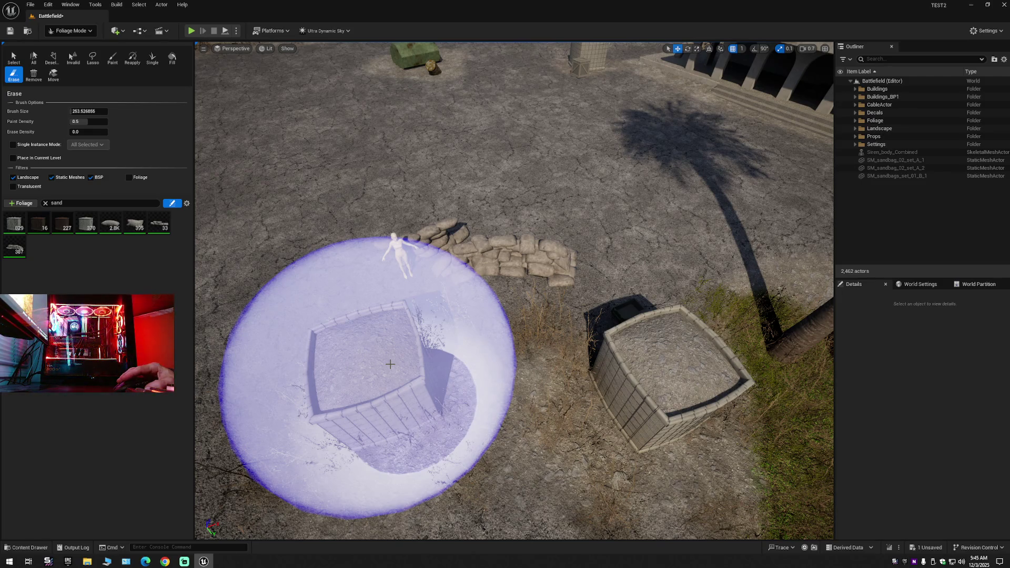
left_click(390, 363)
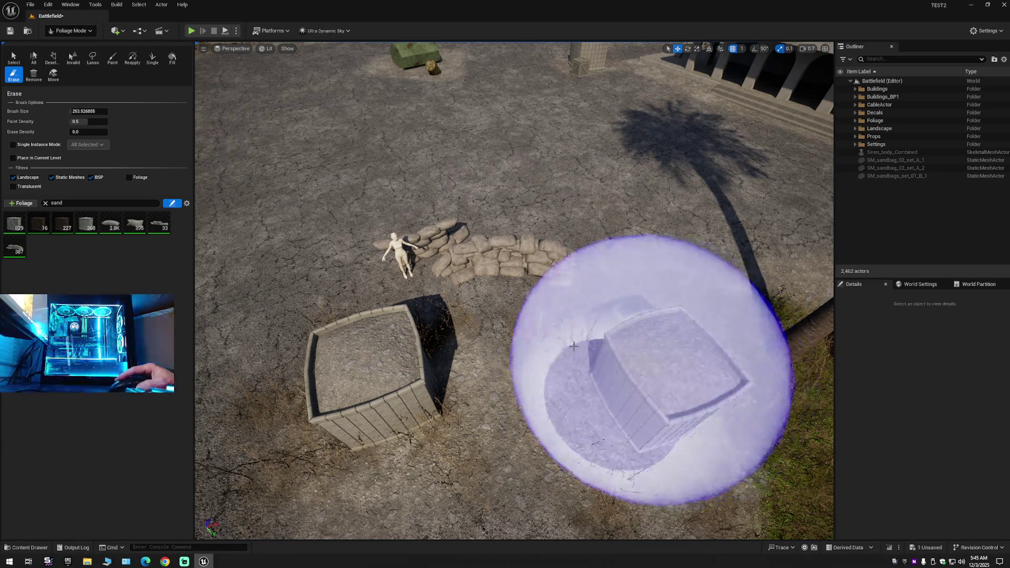
left_click_drag(78, 112, 110, 111)
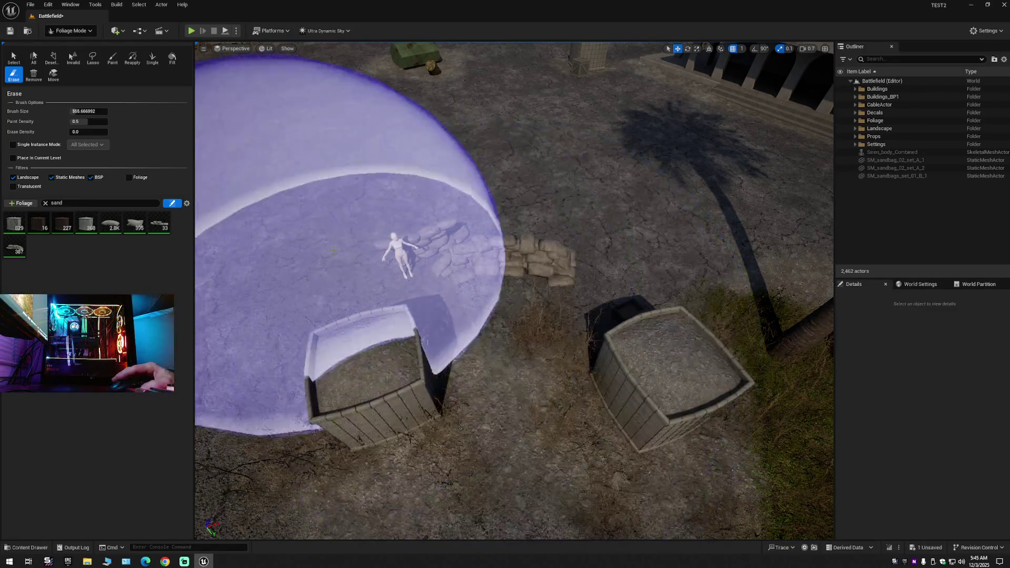
left_click(68, 32)
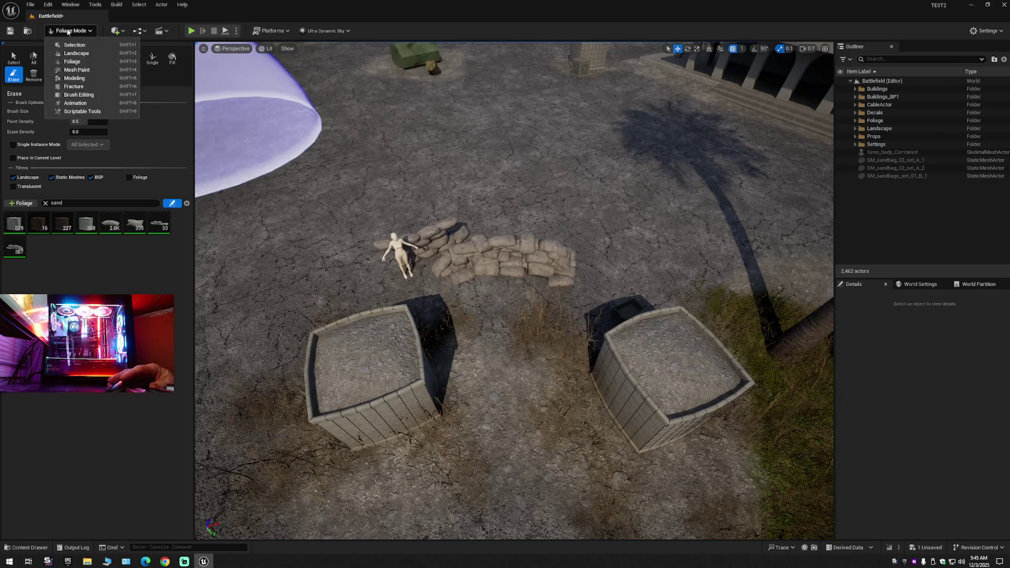
In Selection Mode, drag the SM_sandbags_set_01_B_1 pile into the gap between the HESCO walls and check it.
left_click(66, 44)
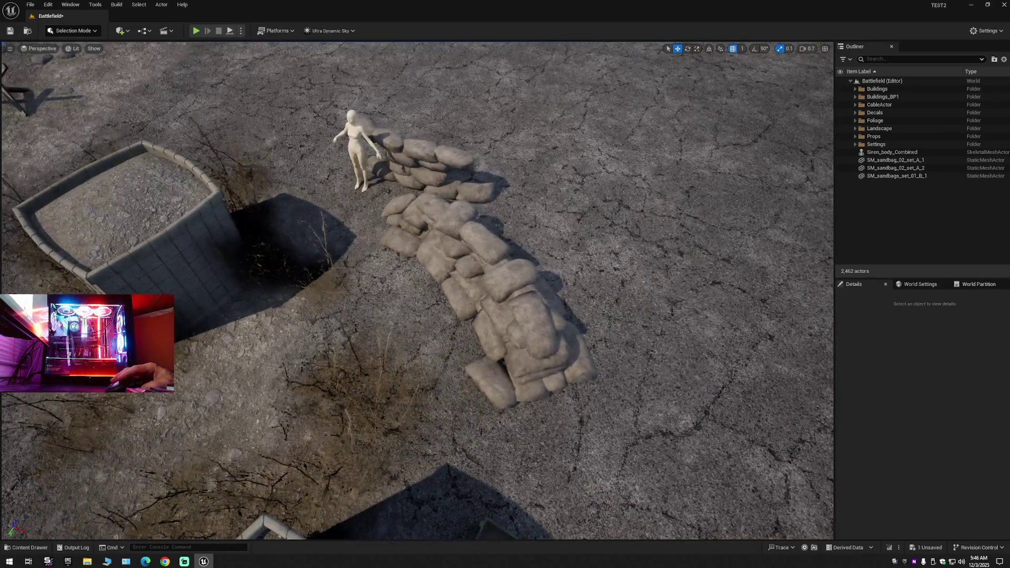
left_click(476, 274)
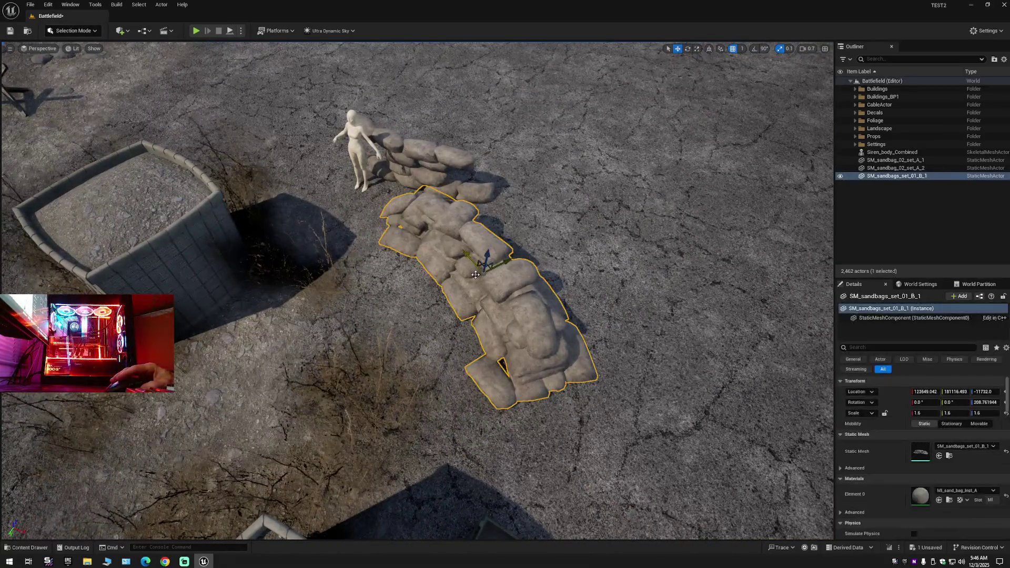
mouse_move(475, 274)
left_mouse_down()
mouse_move(322, 322)
mouse_move(310, 362)
mouse_move(317, 300)
left_mouse_up()
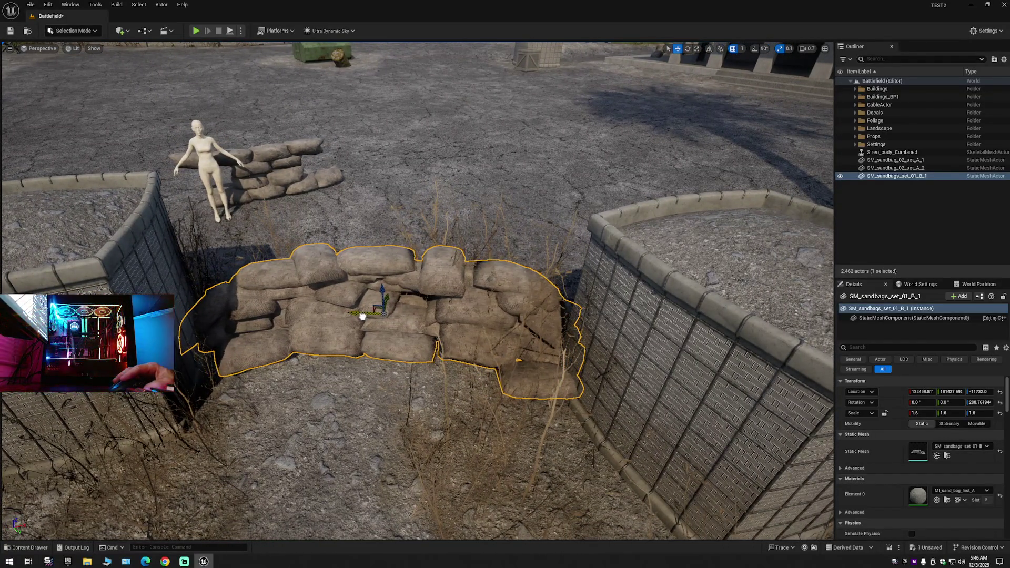
left_click_drag(420, 336, 400, 389)
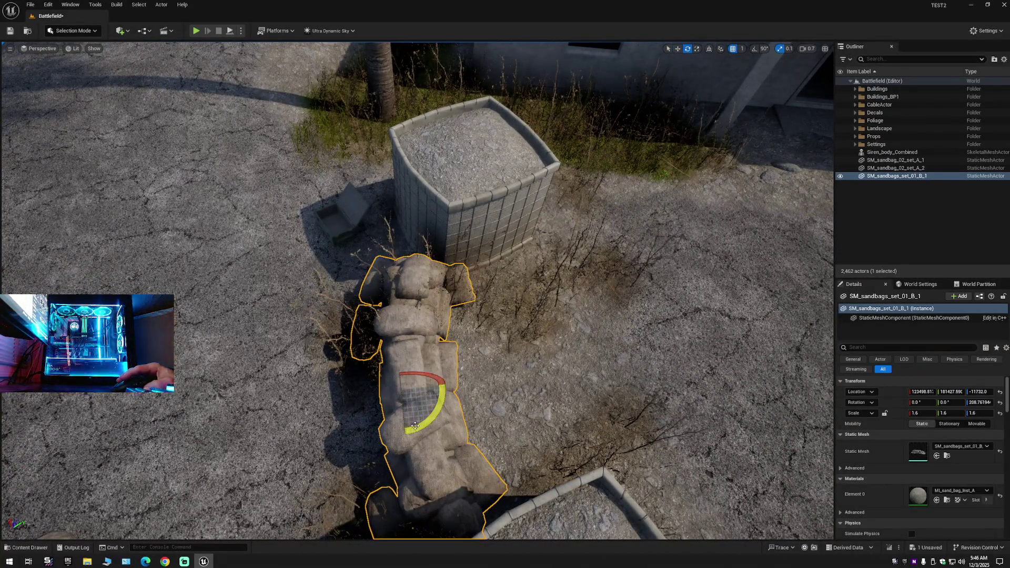
left_click_drag(400, 389, 384, 373)
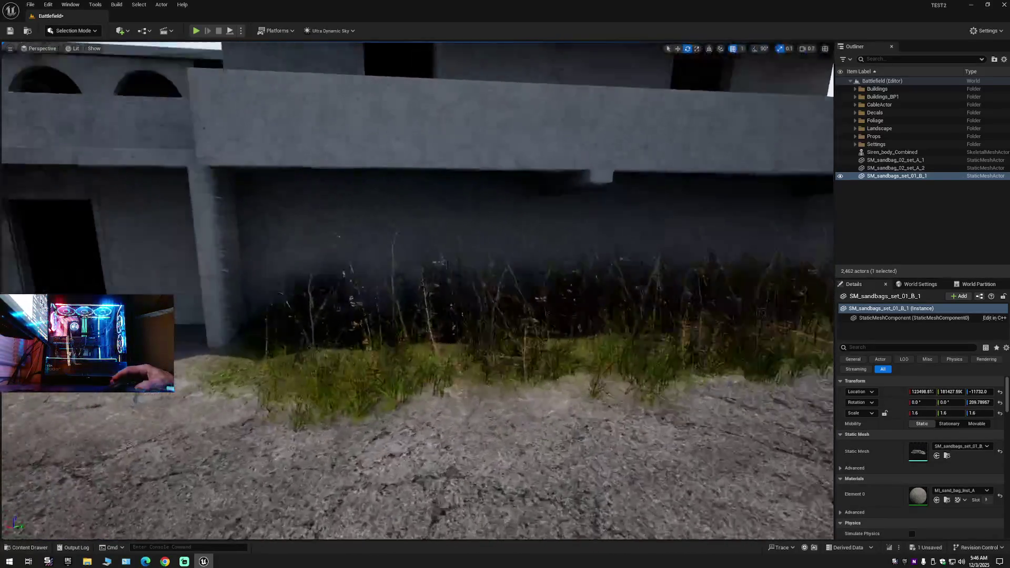
key("f")
mouse_move(245, 160)
left_mouse_down()
mouse_move(284, 147)
mouse_move(337, 105)
mouse_move(378, 51)
mouse_move(377, 95)
mouse_move(479, 382)
left_mouse_up()
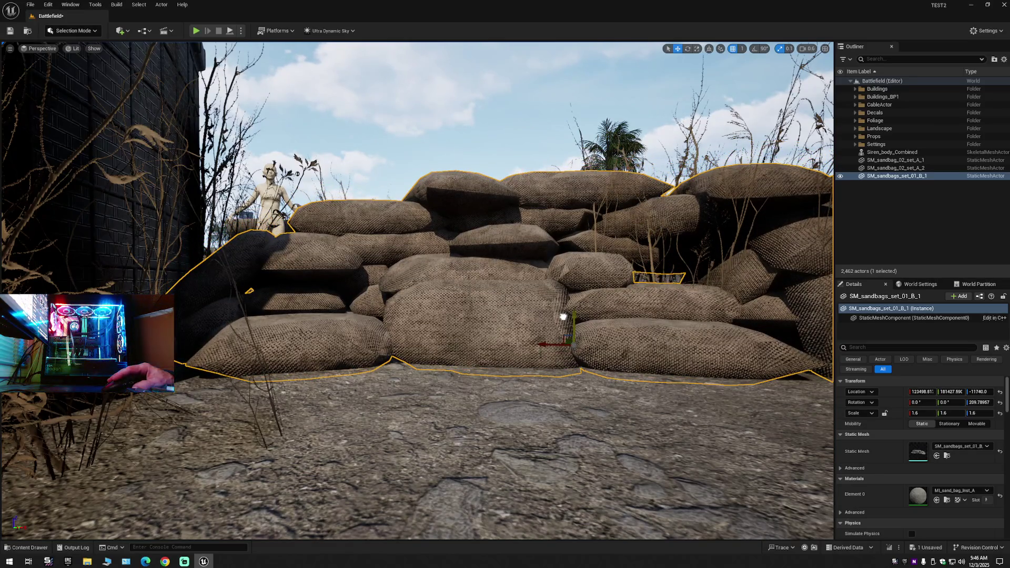
mouse_move(562, 316)
left_mouse_down()
mouse_move(276, 171)
mouse_move(333, 149)
mouse_move(204, 135)
mouse_move(589, 373)
mouse_move(765, 68)
mouse_move(461, 317)
left_mouse_up()
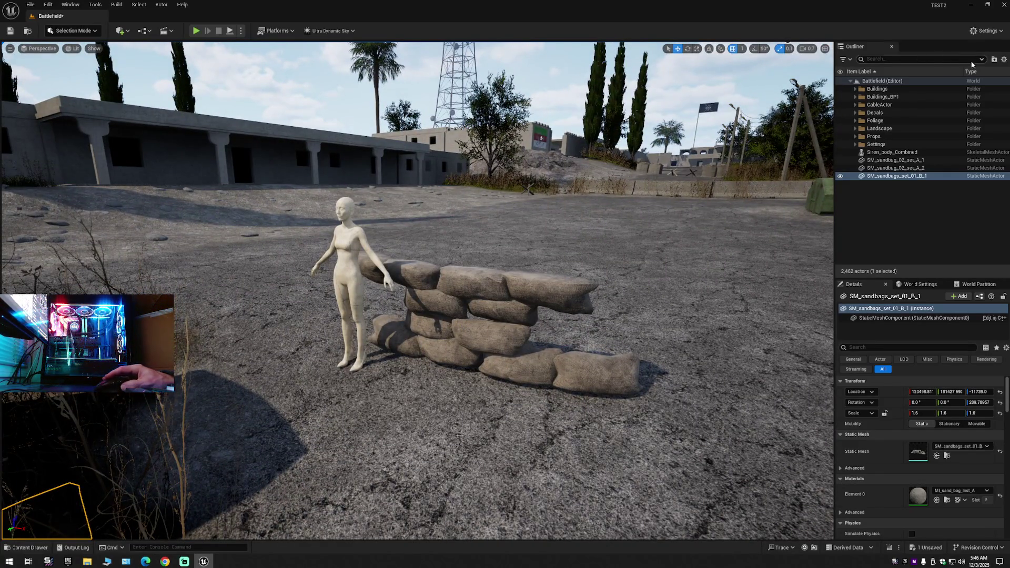
left_click(1004, 59)
left_click(878, 100)
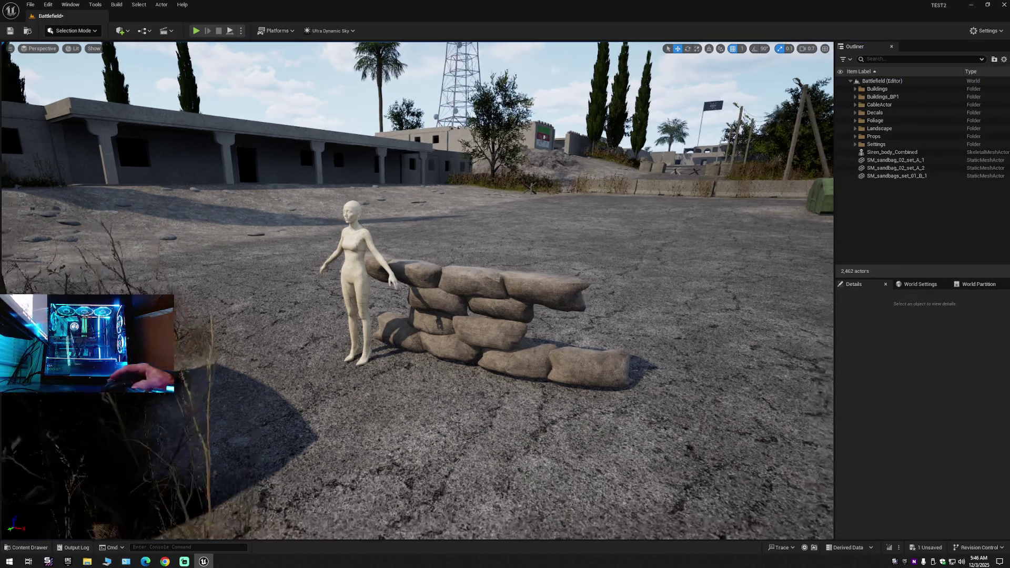
mouse_move(420, 315)
left_mouse_down()
mouse_move(668, 316)
mouse_move(605, 315)
mouse_move(97, 114)
left_mouse_up()
scroll(207, 164, "down", 3)
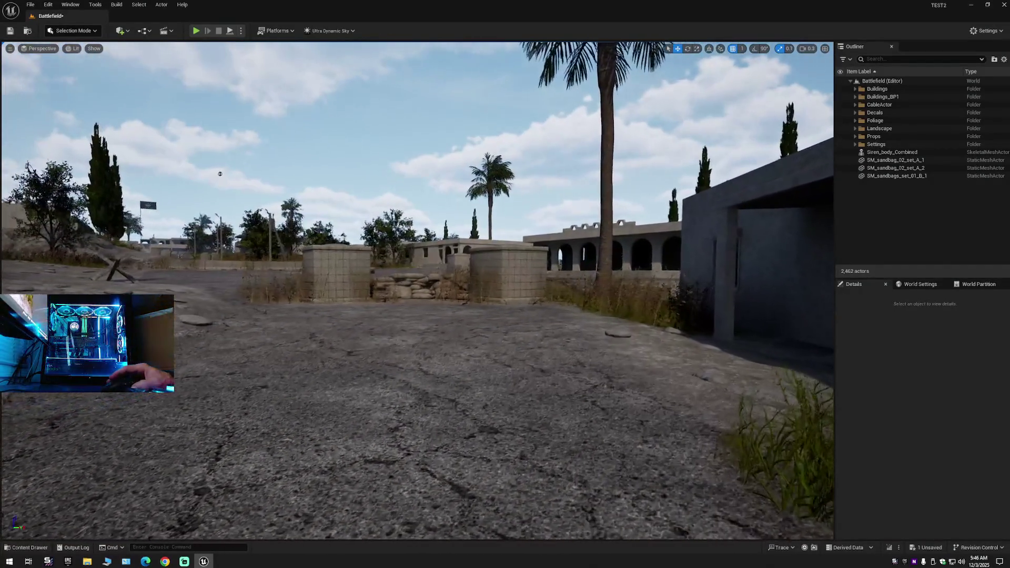
mouse_move(216, 176)
left_mouse_down()
mouse_move(264, 179)
mouse_move(237, 172)
mouse_move(226, 137)
mouse_move(223, 153)
mouse_move(724, 172)
mouse_move(228, 146)
mouse_move(259, 116)
left_mouse_up()
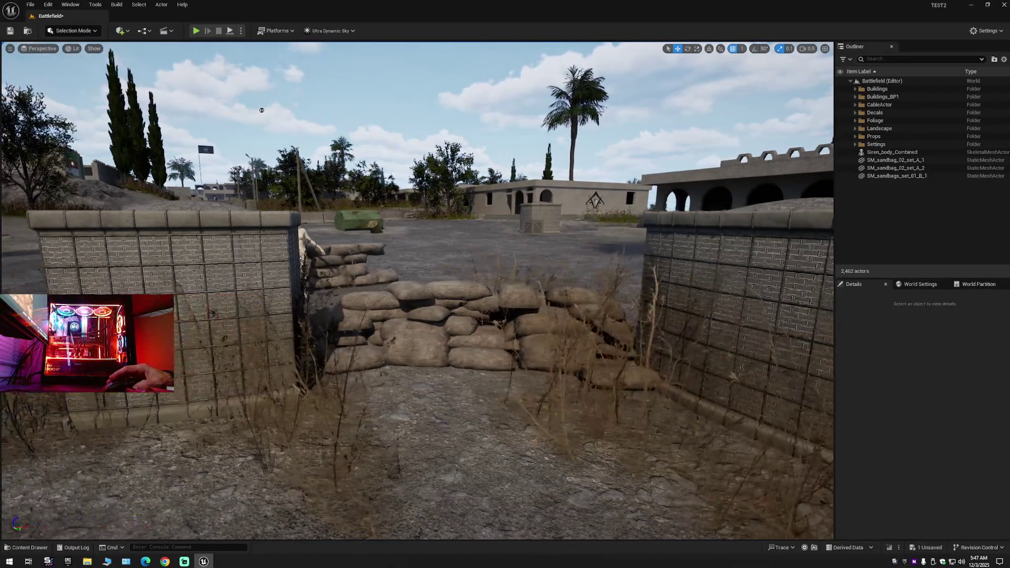
mouse_move(261, 110)
left_mouse_down()
mouse_move(284, 98)
mouse_move(257, 107)
mouse_move(451, 163)
mouse_move(484, 61)
mouse_move(463, 45)
left_mouse_up()
mouse_move(232, 94)
left_mouse_down()
mouse_move(293, 61)
mouse_move(284, 105)
mouse_move(274, 108)
mouse_move(284, 108)
mouse_move(252, 105)
mouse_move(284, 104)
mouse_move(287, 92)
mouse_move(286, 105)
left_mouse_up()
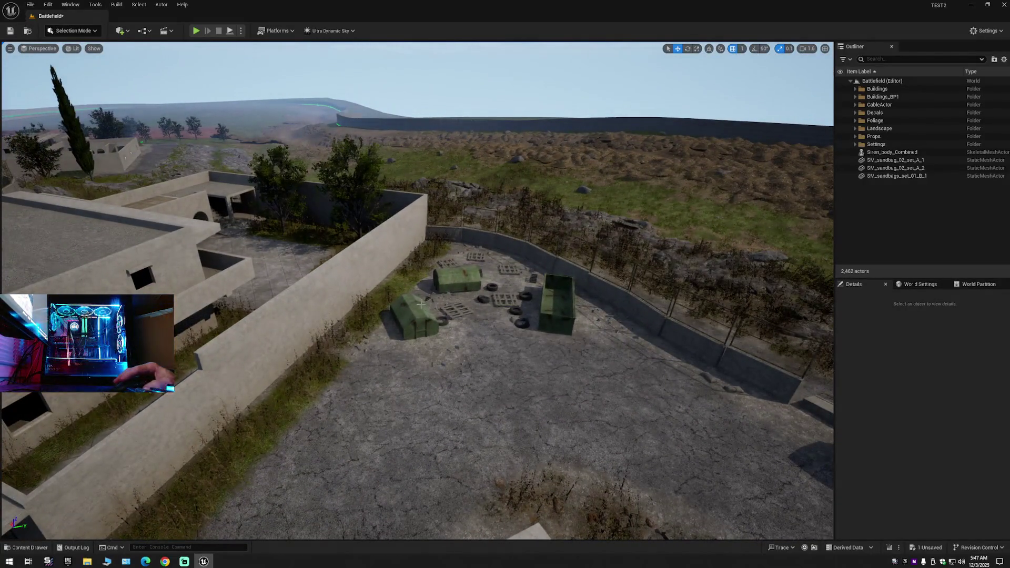
Duplicate the green trash can and slide the copy beside the other dumpster.
left_click(421, 304)
left_click_drag(421, 304, 528, 303)
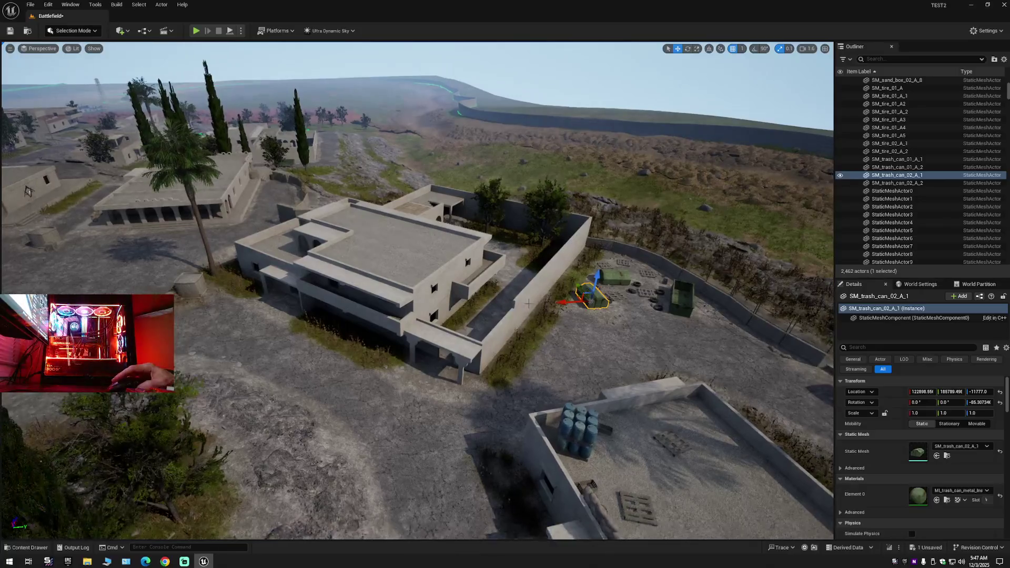
key("ctrl+v")
left_click_drag(266, 326, 390, 350)
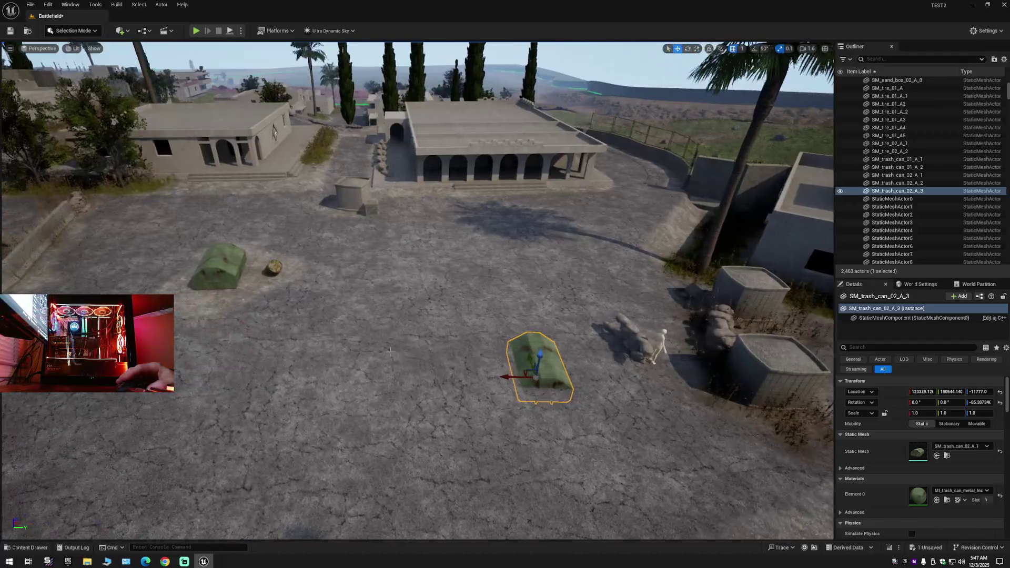
left_click_drag(508, 375, 174, 370)
mouse_move(274, 131)
left_mouse_down()
mouse_move(341, 300)
mouse_move(326, 170)
mouse_move(324, 208)
left_mouse_up()
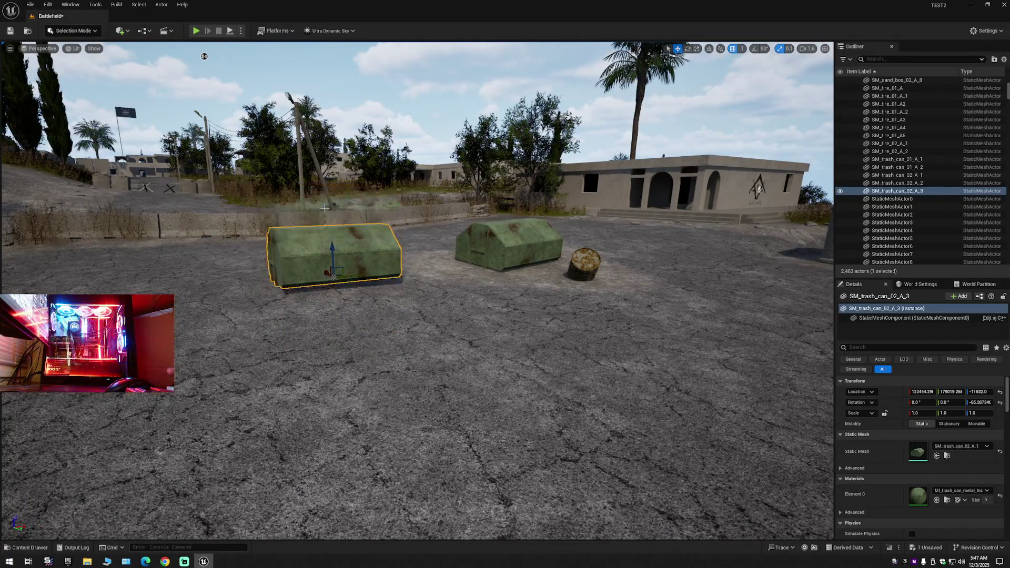
mouse_move(348, 275)
left_mouse_down()
mouse_move(553, 263)
mouse_move(524, 265)
mouse_move(474, 221)
mouse_move(462, 294)
mouse_move(474, 326)
mouse_move(465, 359)
mouse_move(447, 361)
left_mouse_up()
Nudge the SM_trash_can_02_A_3 copy along X and turn it to about -97.8°.
scroll(416, 290, "down", 10)
key("e")
key("w")
mouse_move(441, 327)
left_mouse_down()
mouse_move(401, 322)
mouse_move(578, 313)
mouse_move(578, 289)
left_mouse_up()
key("e")
key("r")
Turn the trash can to about -96° yaw, lower it into the ground, and scale it to 1.1.
key("e")
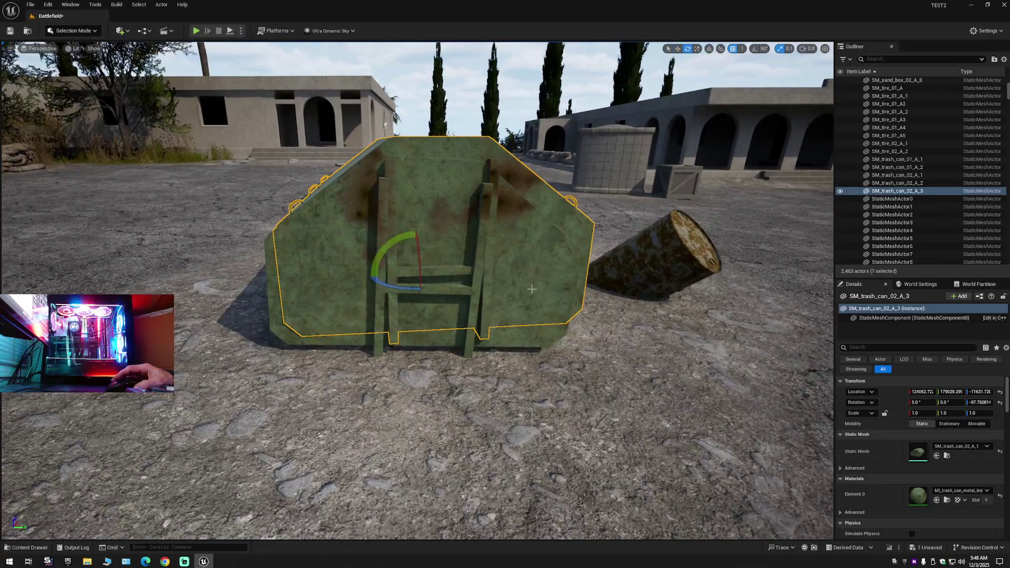
mouse_move(393, 290)
left_mouse_down()
mouse_move(396, 276)
mouse_move(369, 276)
left_mouse_up()
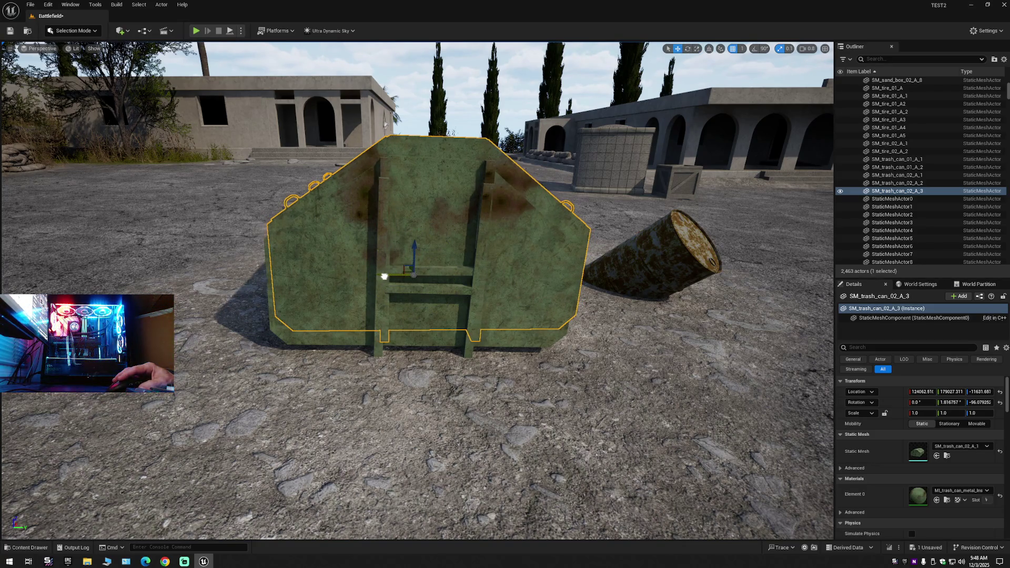
mouse_move(415, 249)
left_mouse_down()
mouse_move(413, 261)
mouse_move(504, 279)
mouse_move(447, 276)
mouse_move(465, 252)
mouse_move(473, 276)
mouse_move(515, 277)
mouse_move(442, 278)
mouse_move(476, 272)
mouse_move(476, 297)
mouse_move(470, 273)
left_mouse_up()
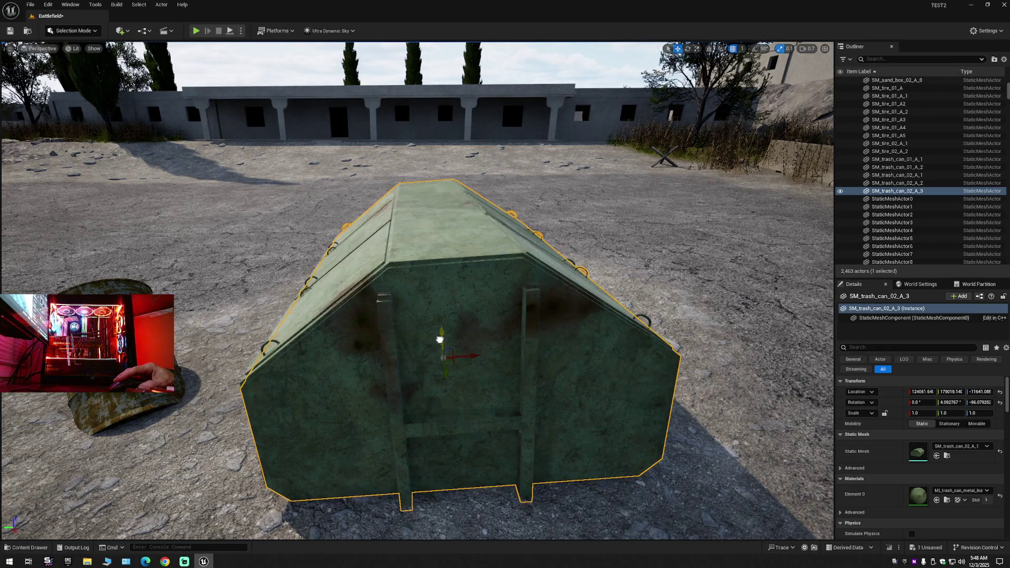
left_click_drag(440, 339, 316, 342)
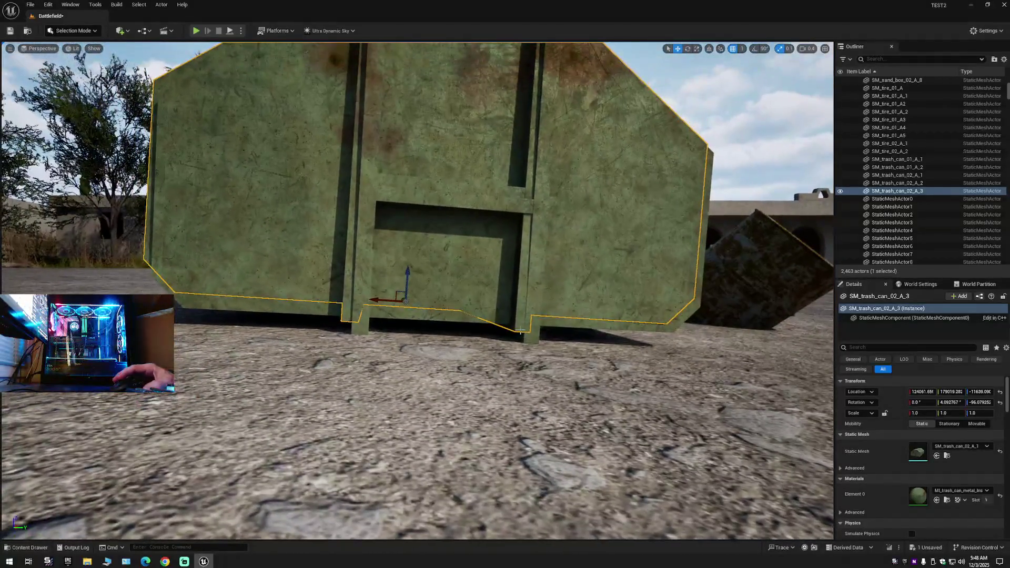
left_click_drag(396, 262, 358, 299)
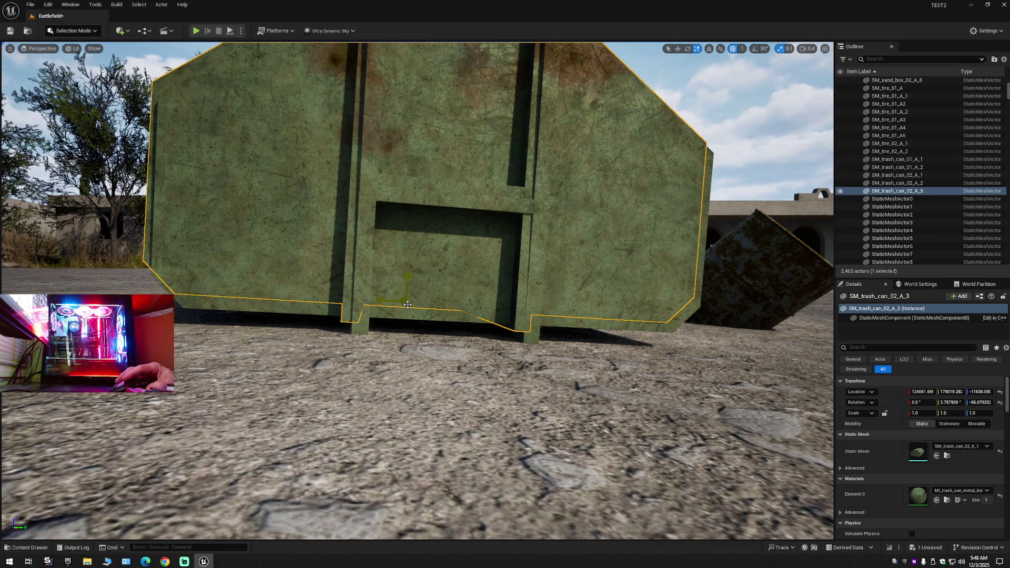
left_click_drag(407, 303, 405, 300)
mouse_move(435, 336)
left_mouse_down()
mouse_move(444, 381)
mouse_move(394, 392)
mouse_move(434, 343)
mouse_move(465, 348)
left_mouse_up()
Tilt the trash can about 3.8° and sink it further into the ground, then open the Content Drawer filters.
key("w")
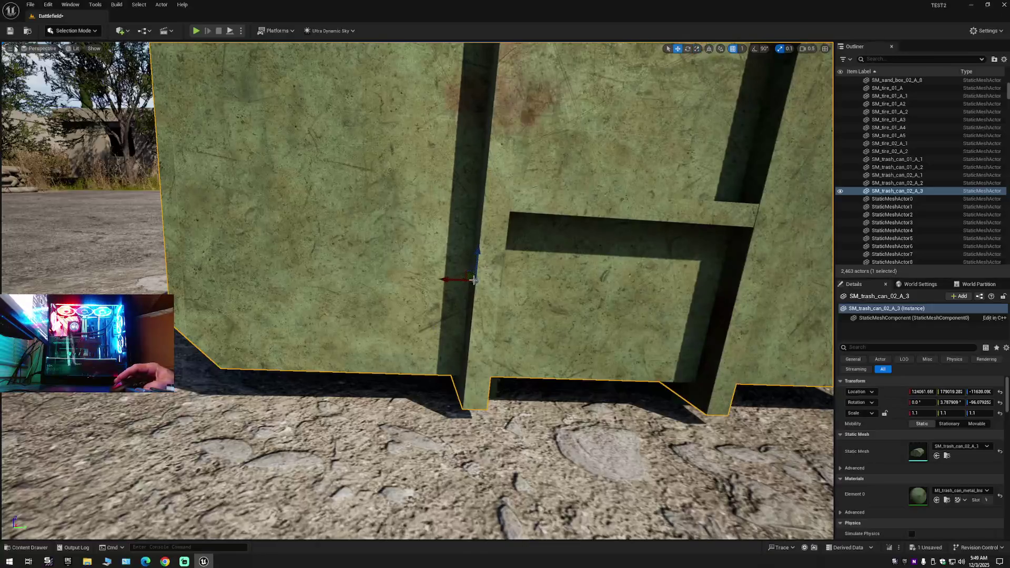
mouse_move(484, 251)
left_mouse_down()
mouse_move(480, 234)
mouse_move(442, 248)
mouse_move(463, 245)
mouse_move(450, 283)
left_mouse_up()
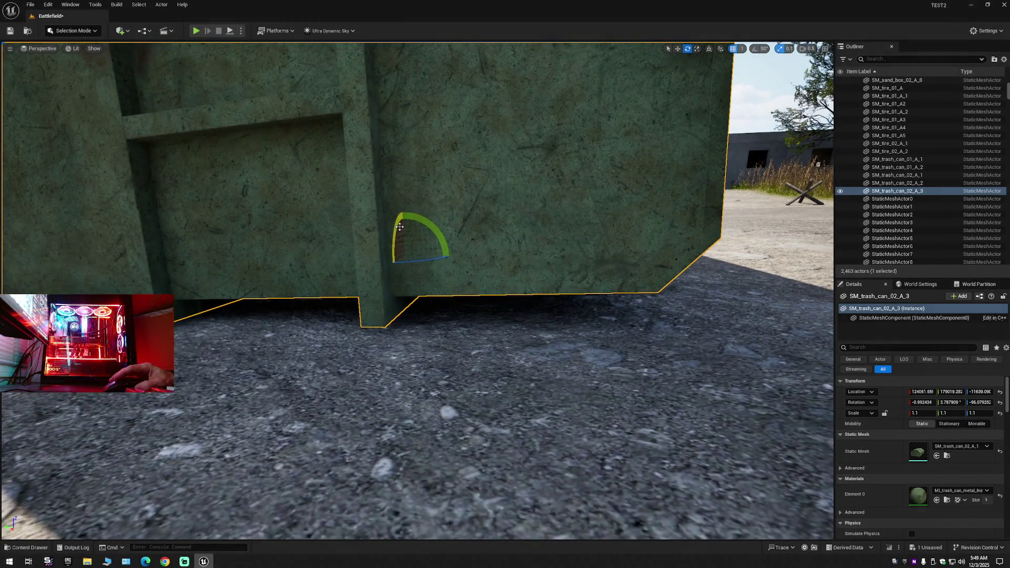
left_click_drag(404, 226, 406, 232)
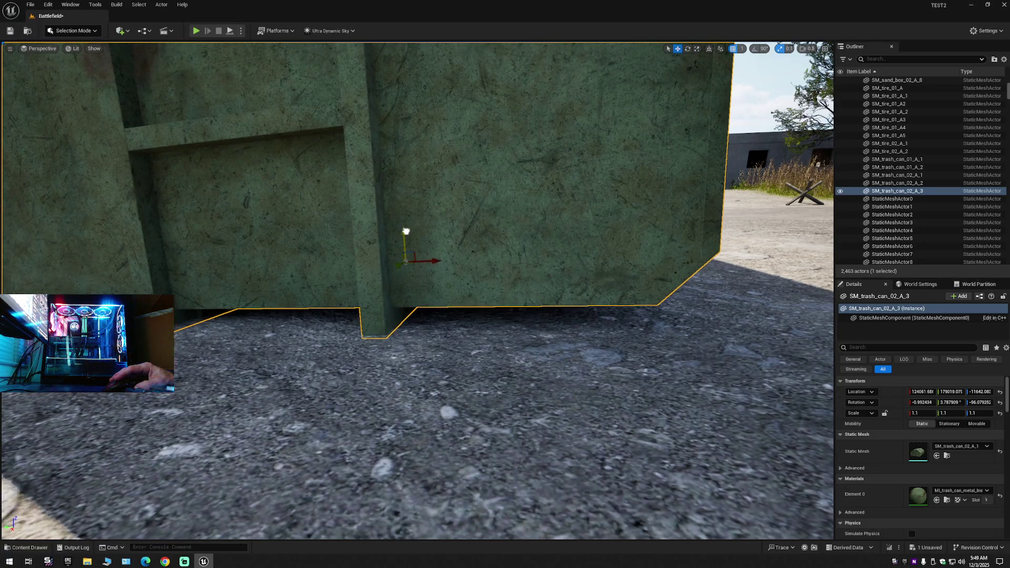
mouse_move(472, 238)
left_mouse_down()
mouse_move(447, 243)
mouse_move(474, 240)
left_mouse_up()
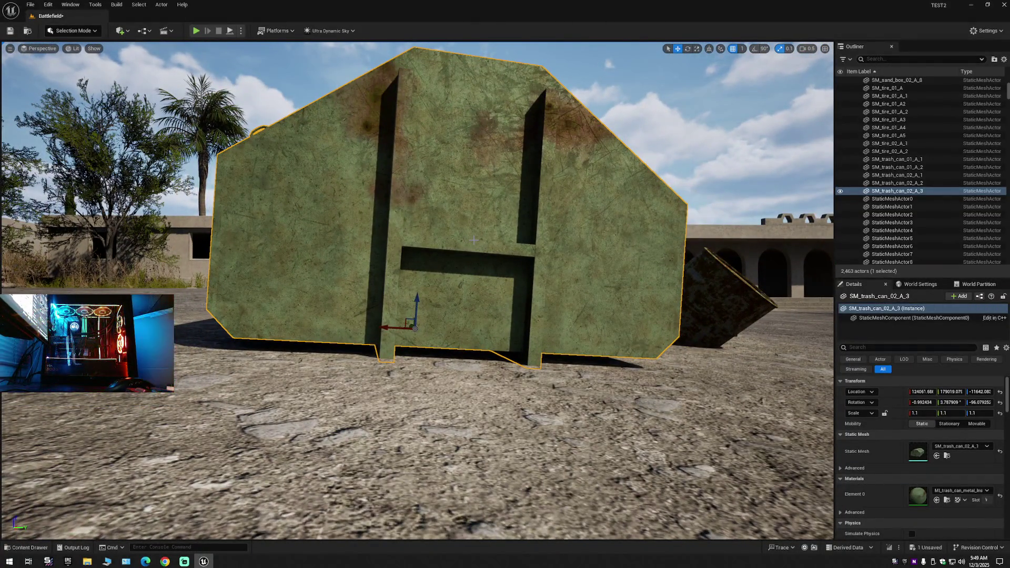
mouse_move(478, 235)
left_mouse_down()
mouse_move(473, 253)
mouse_move(442, 262)
left_mouse_up()
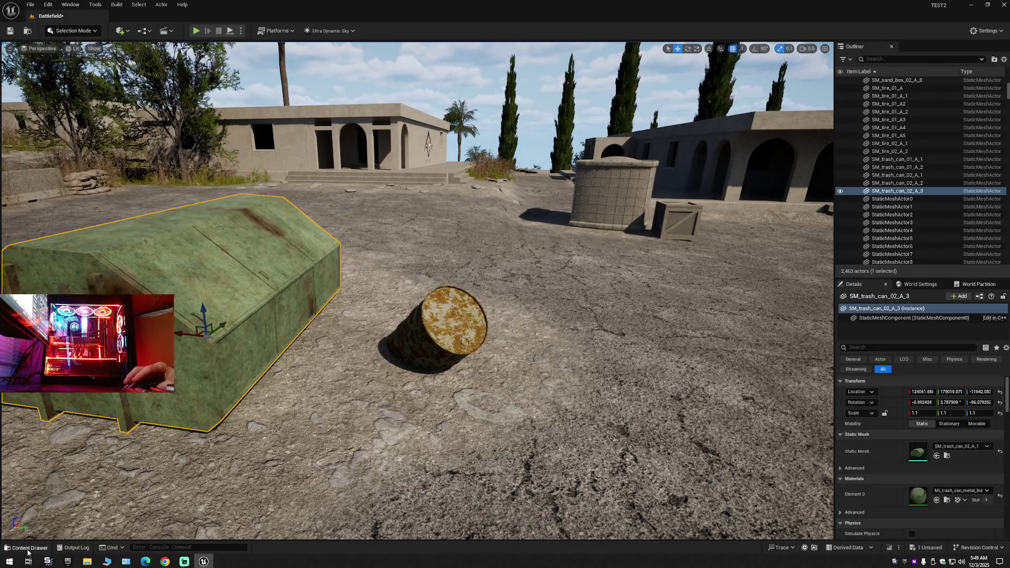
left_click(28, 548)
left_click(129, 336)
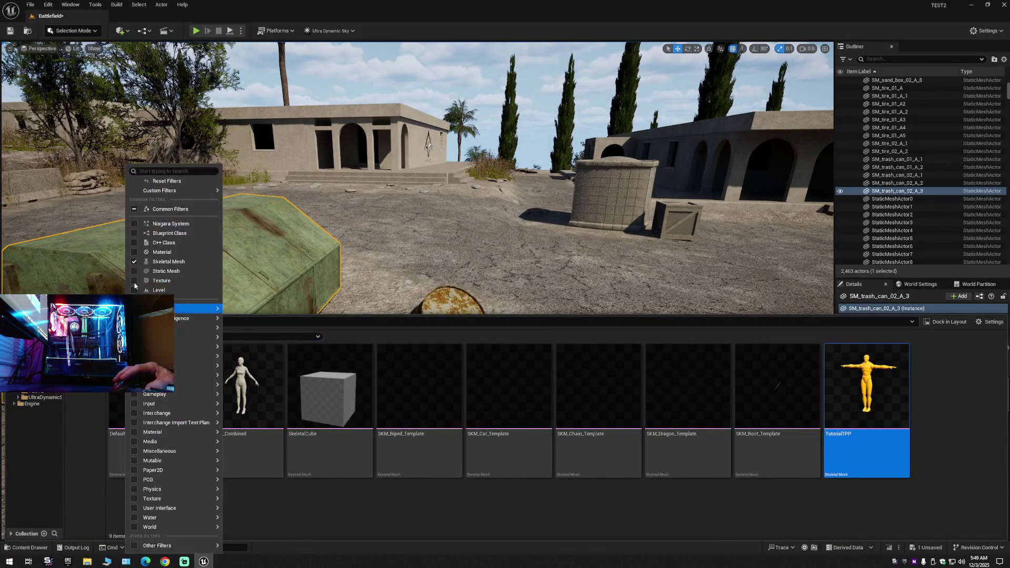
From the BATTLEFIELD folder filtered to Static Mesh, drag SM_barrel_01_1_A onto the ground by the green container.
left_click(135, 210)
left_click(303, 457)
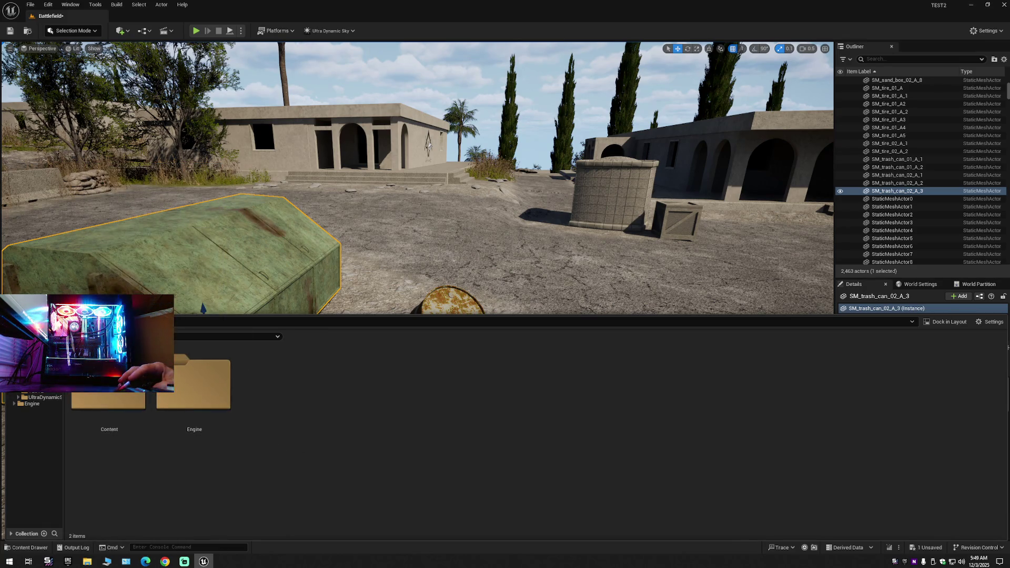
left_click(40, 391)
left_click(129, 336)
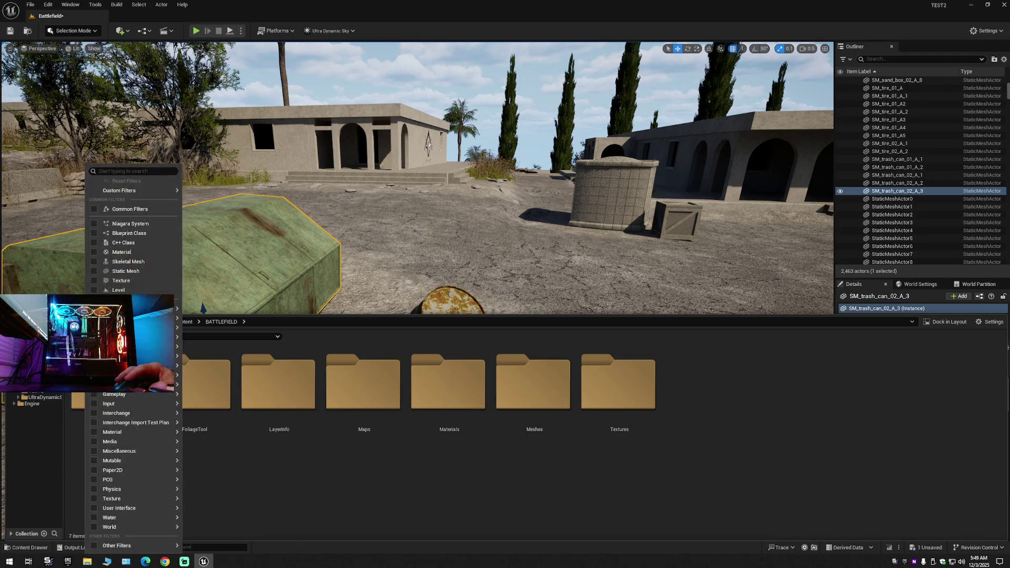
left_click(95, 271)
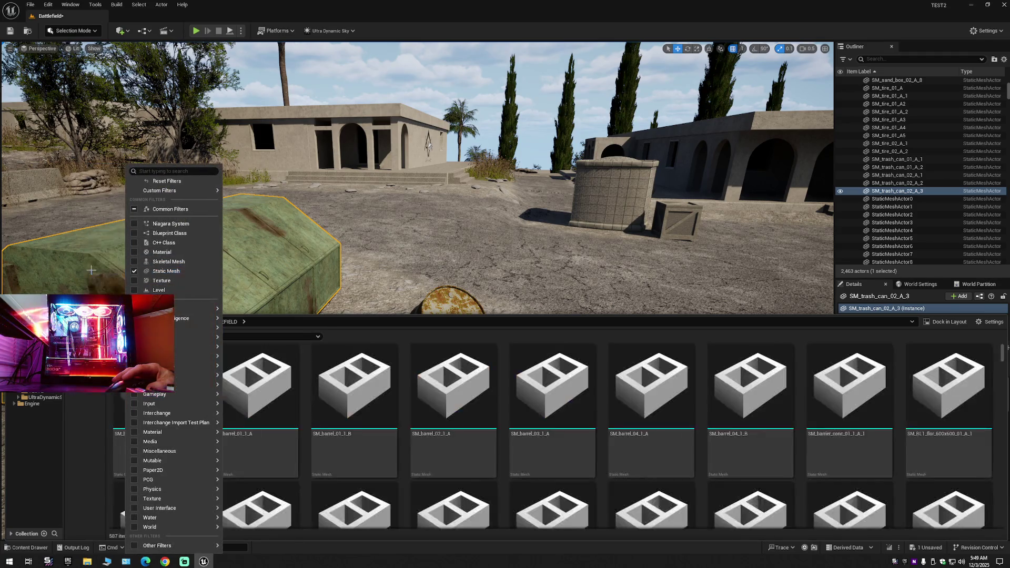
left_click(378, 337)
left_click(265, 396)
mouse_move(254, 404)
left_mouse_down()
mouse_move(439, 292)
mouse_move(535, 364)
left_mouse_up()
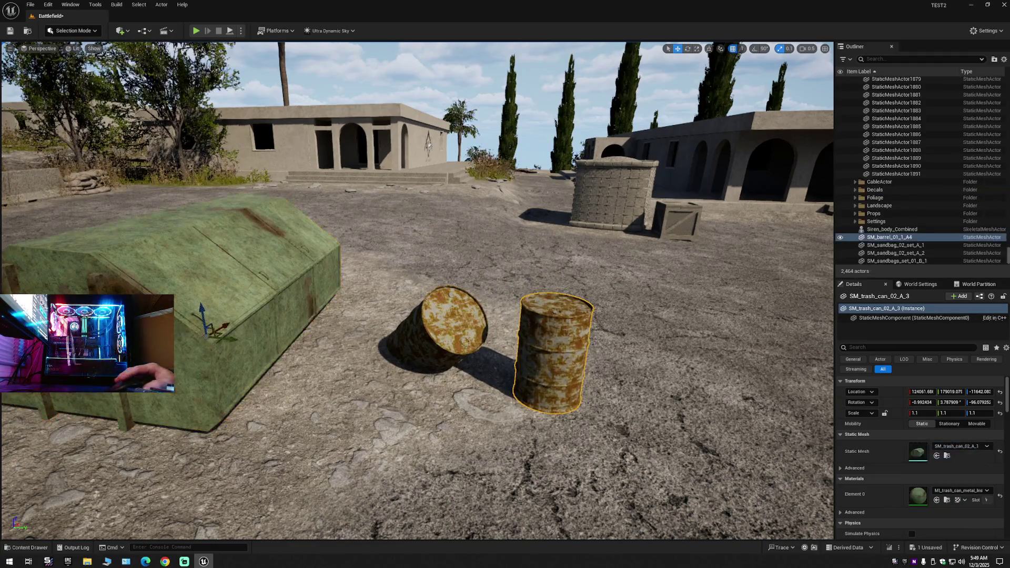
left_click(27, 548)
Place a second SM_barrel_01_1_A barrel and start tipping it over onto its side.
mouse_move(222, 434)
left_mouse_down()
mouse_move(413, 247)
mouse_move(439, 250)
mouse_move(410, 434)
mouse_move(396, 432)
left_mouse_up()
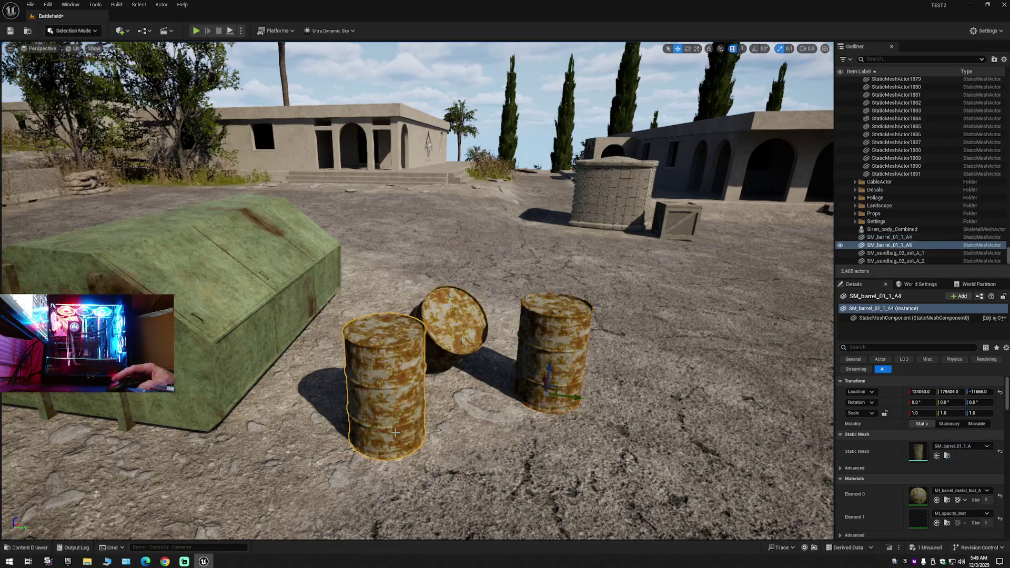
left_click(547, 373)
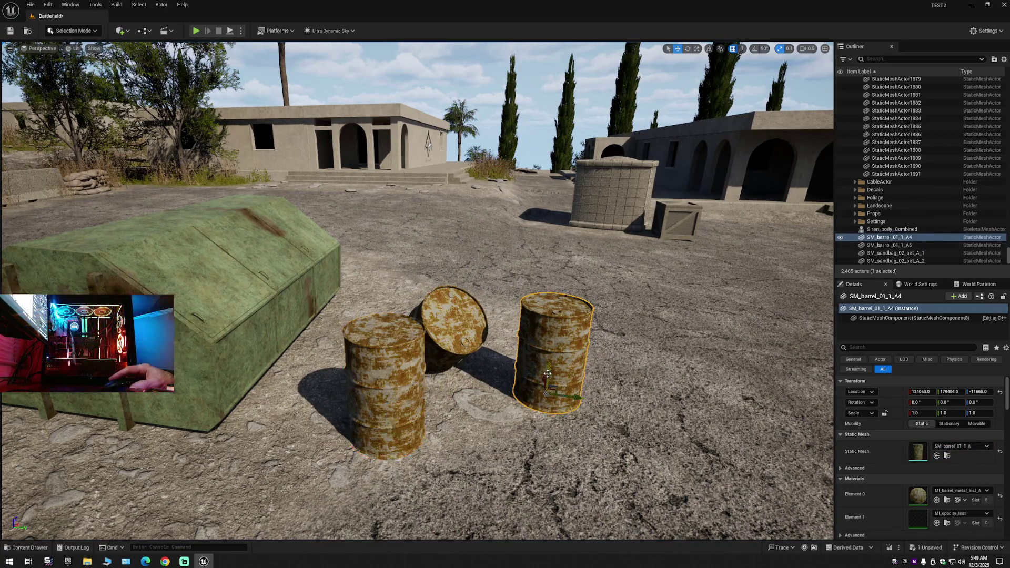
scroll(561, 402, "up", 5)
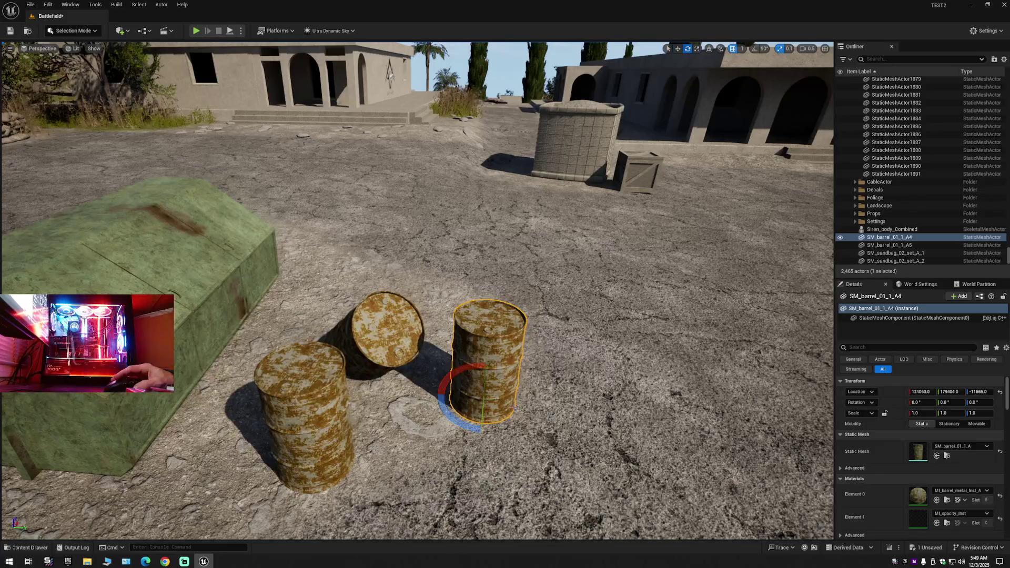
left_click_drag(507, 402, 403, 392)
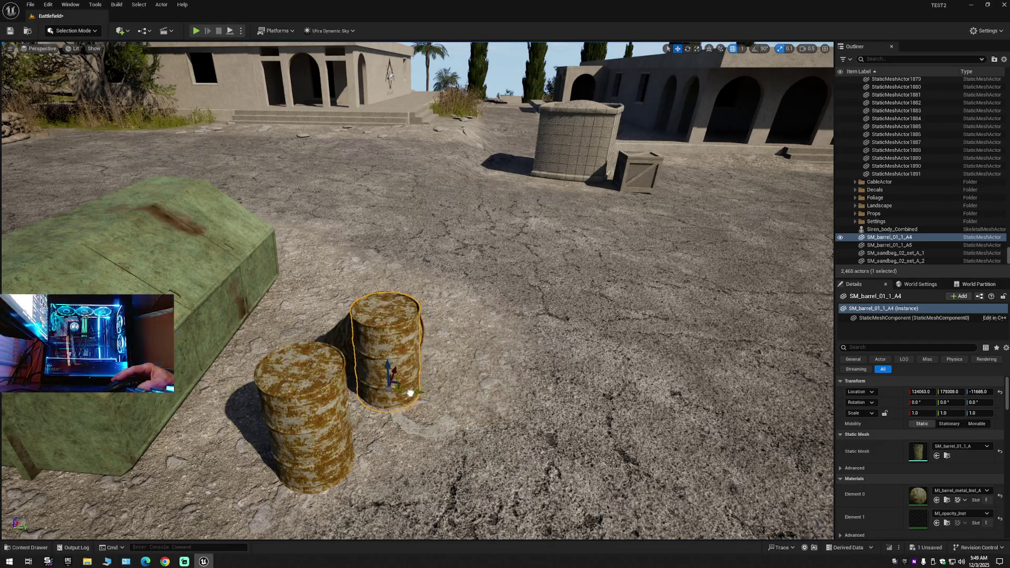
key("f")
key("e")
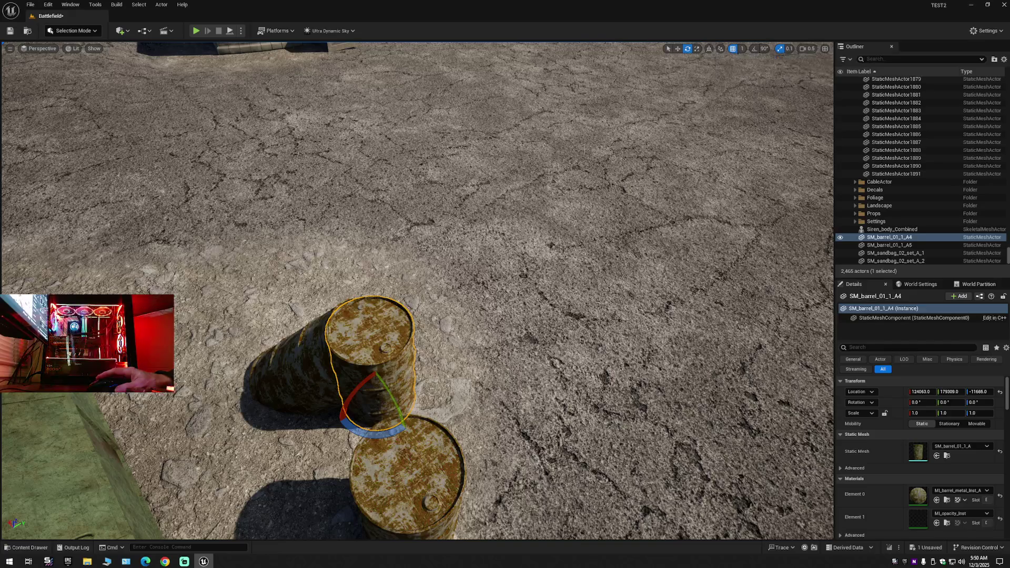
left_click_drag(361, 384, 391, 363)
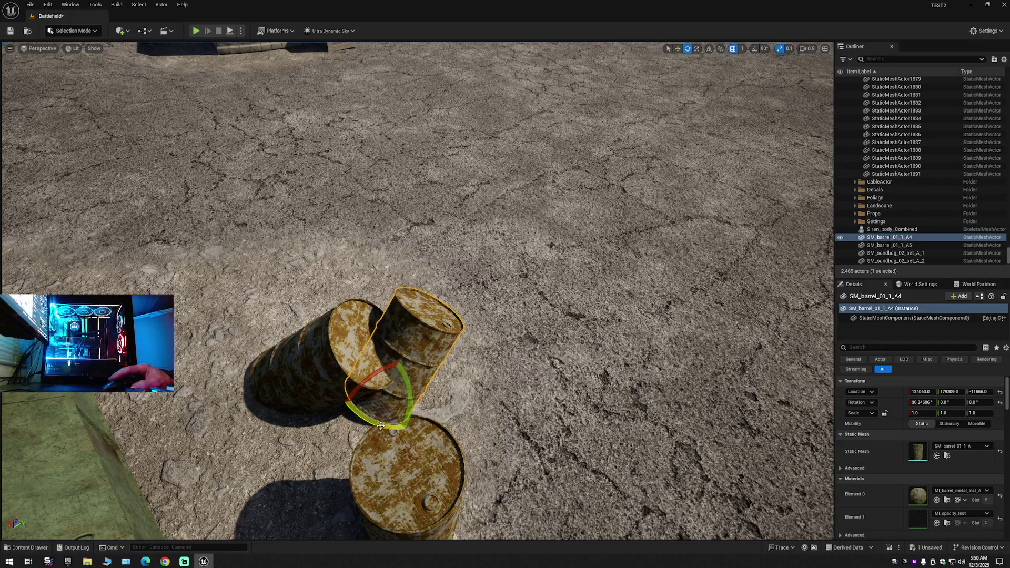
left_click_drag(379, 425, 360, 410)
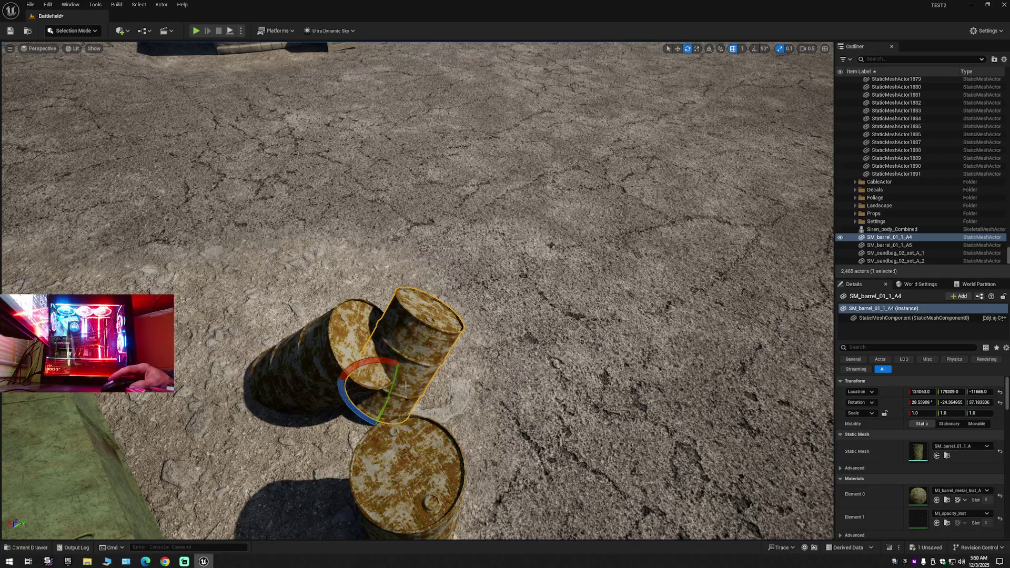
mouse_move(392, 378)
left_mouse_down()
mouse_move(377, 354)
mouse_move(367, 374)
left_mouse_up()
Scale the tipped barrel to 1.1 and settle it on the ground beside the standing barrel.
key("r")
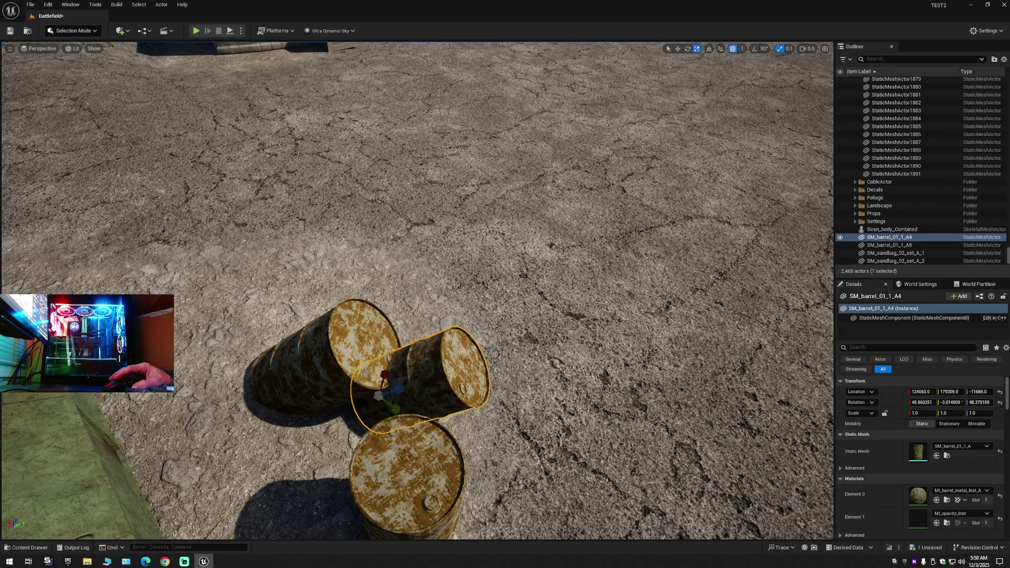
mouse_move(415, 284)
left_mouse_down()
mouse_move(368, 242)
mouse_move(410, 274)
left_mouse_up()
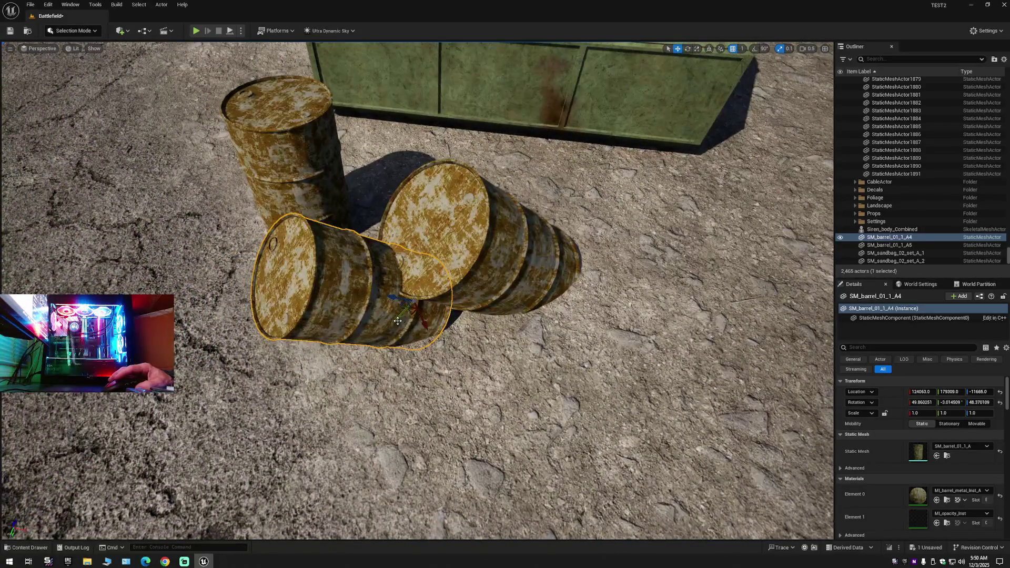
left_click_drag(398, 321, 468, 293)
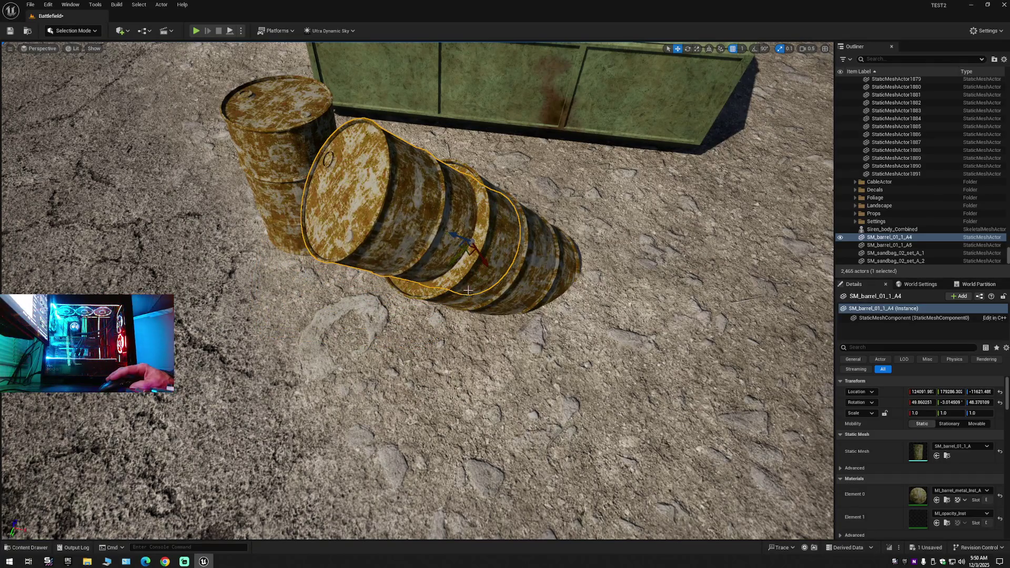
mouse_move(453, 236)
left_mouse_down()
mouse_move(501, 255)
mouse_move(495, 226)
left_mouse_up()
key("a")
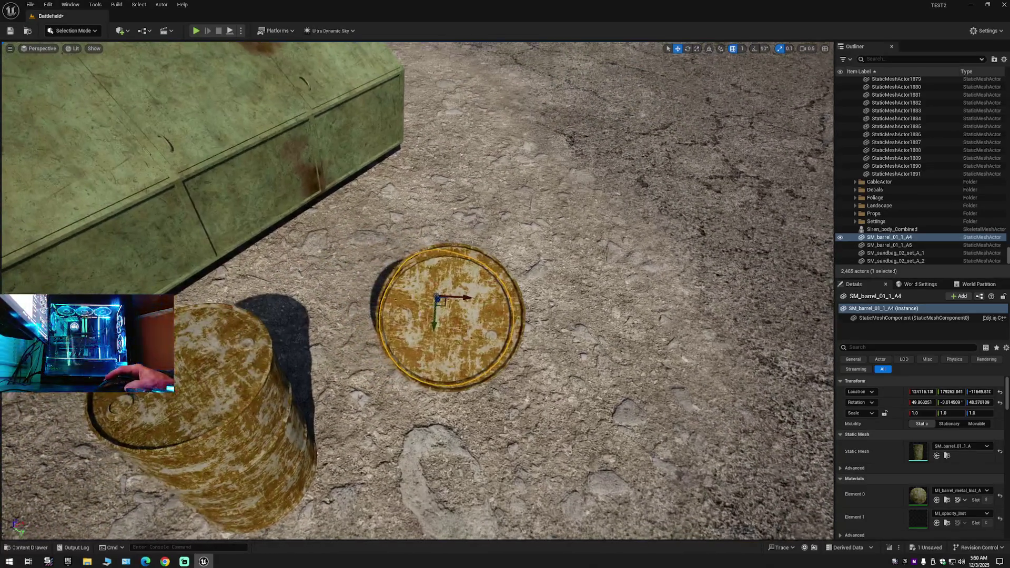
mouse_move(461, 298)
left_mouse_down()
mouse_move(389, 292)
mouse_move(407, 303)
mouse_move(423, 294)
mouse_move(400, 307)
left_mouse_up()
key("r")
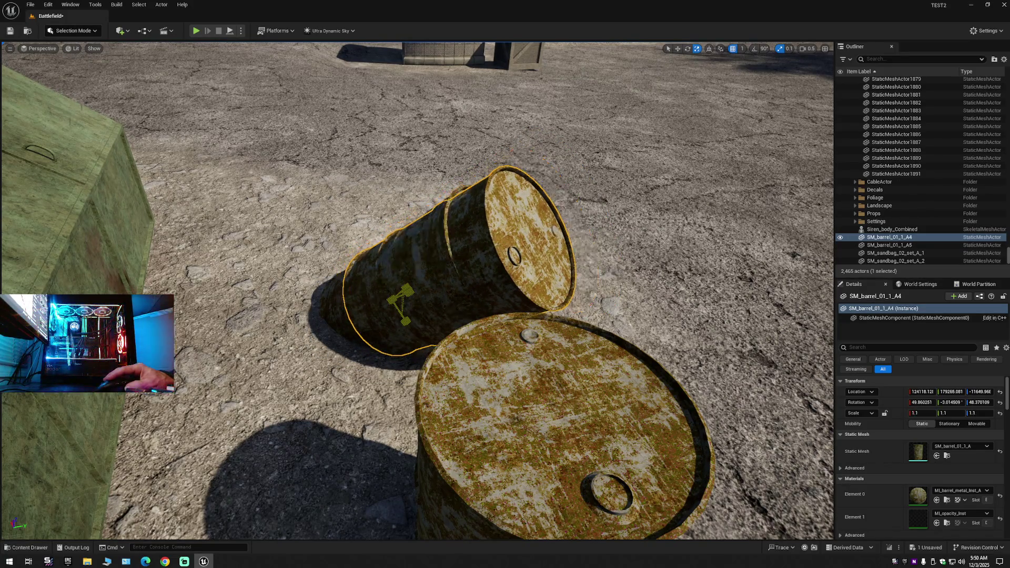
left_click_drag(547, 317, 630, 336)
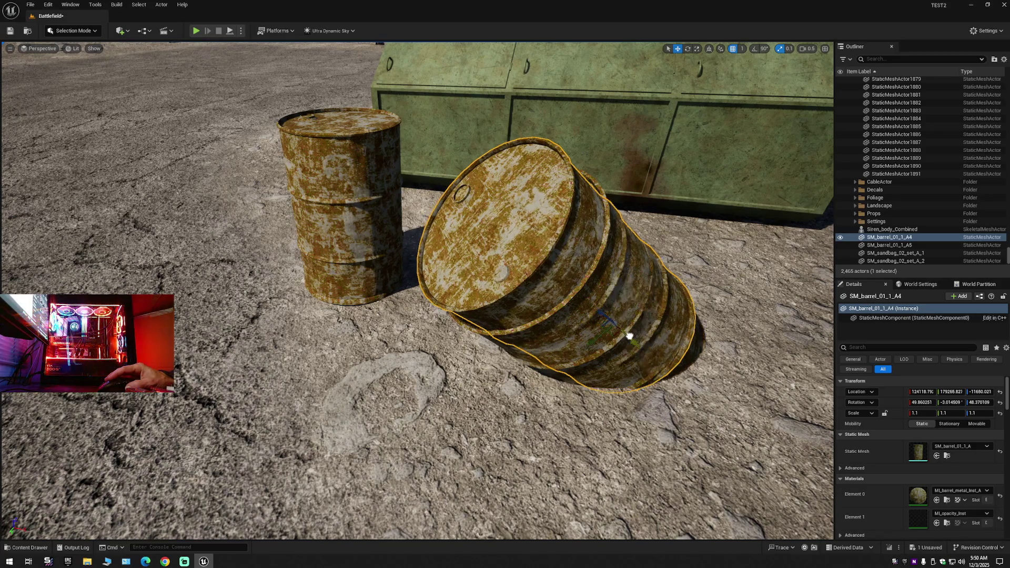
left_click_drag(565, 338, 534, 332)
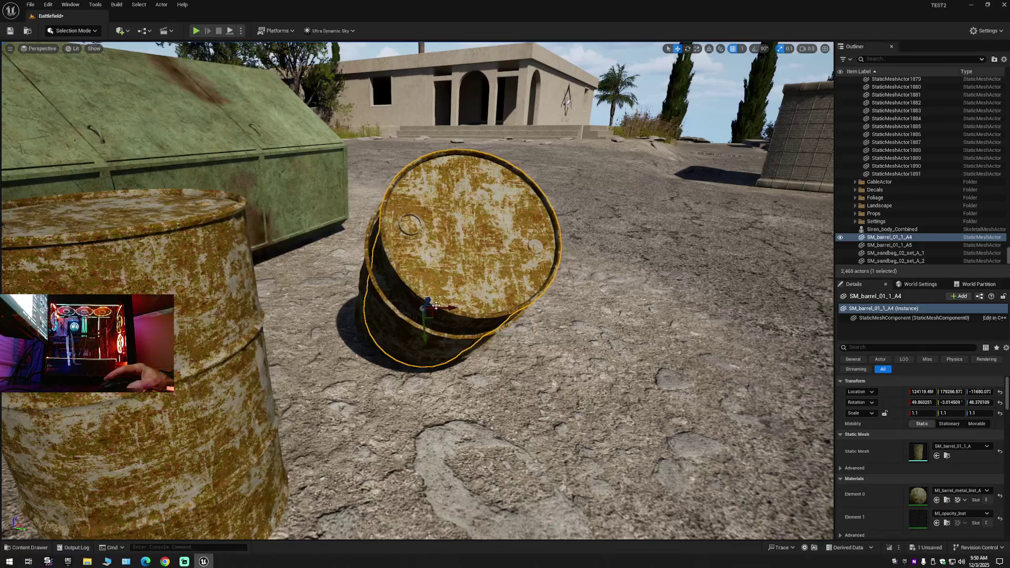
left_click_drag(427, 298, 427, 305)
left_click_drag(427, 315, 427, 310)
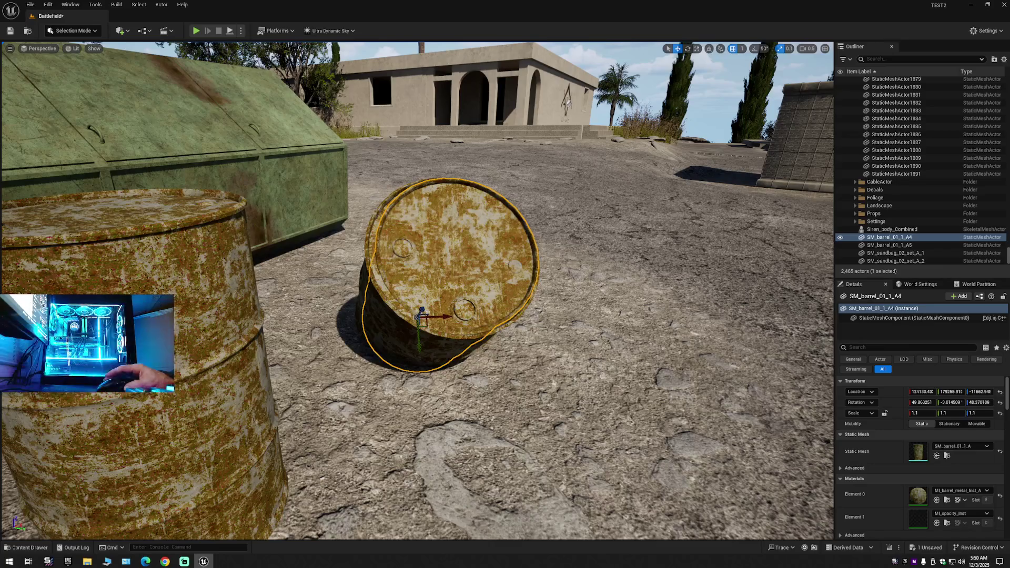
key("e")
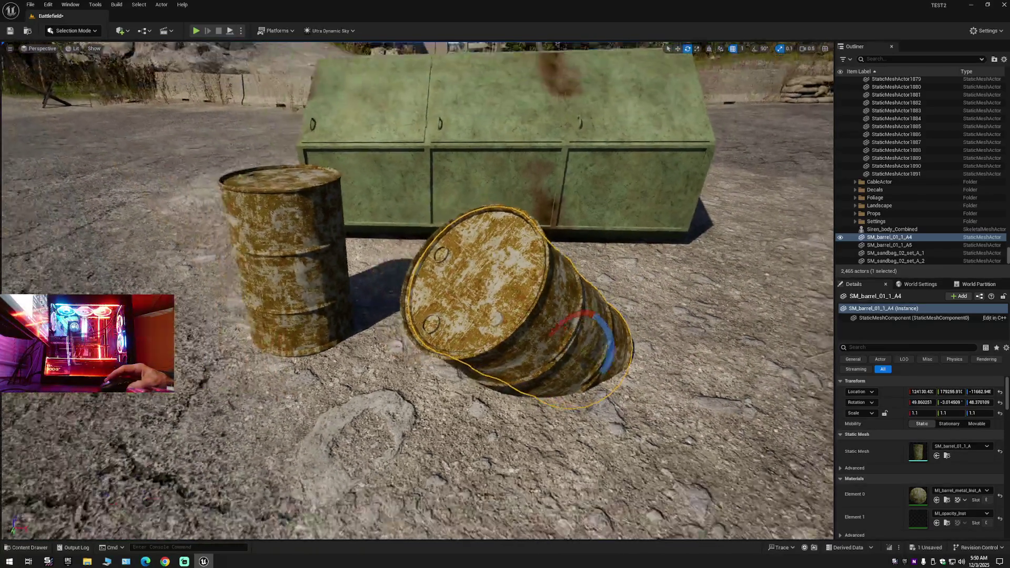
left_click_drag(621, 321, 534, 318)
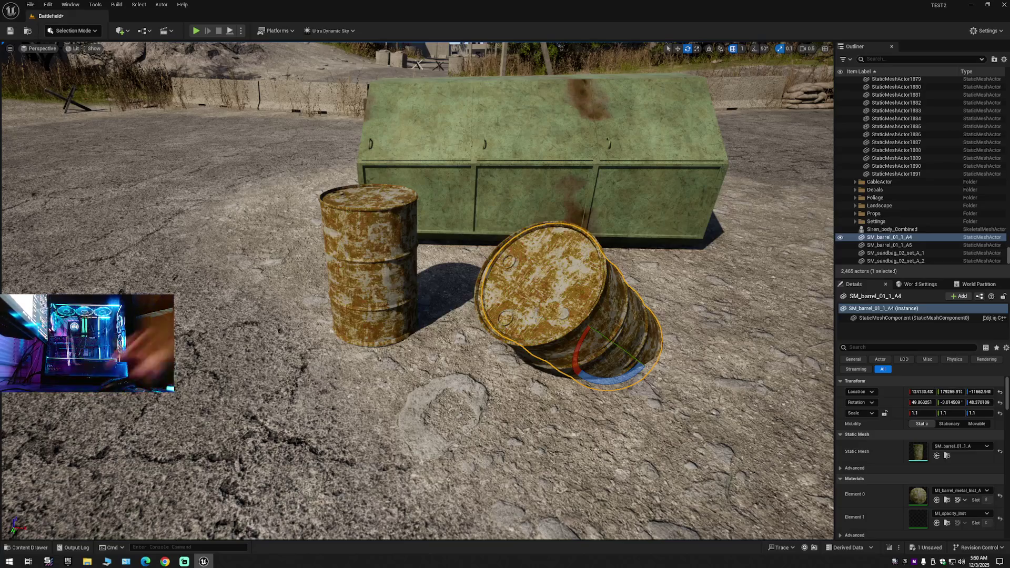
Select the standing barrel and move the view in close to the barrels.
left_click(387, 279)
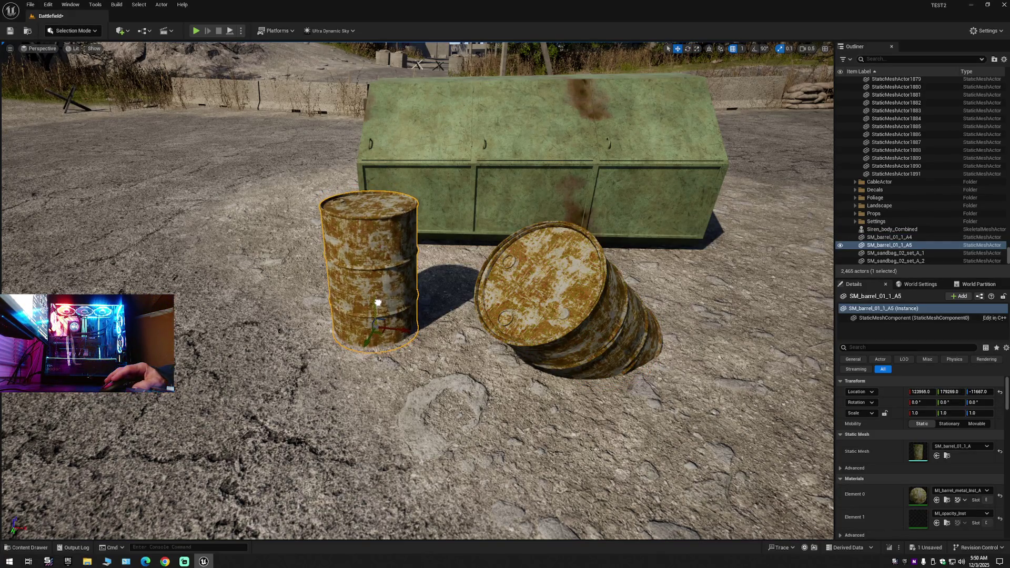
left_click_drag(377, 302, 331, 304)
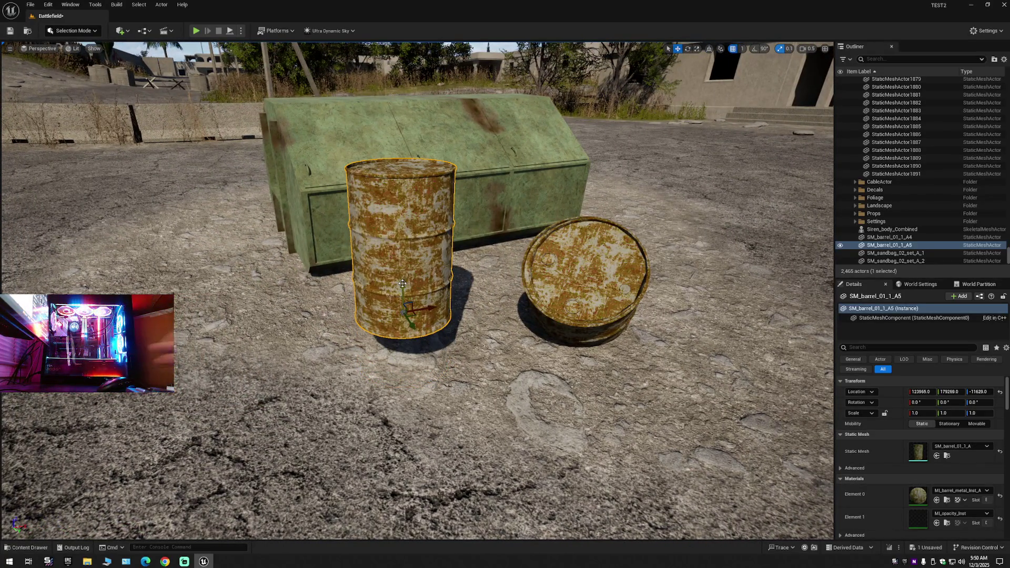
scroll(450, 321, "up", 5)
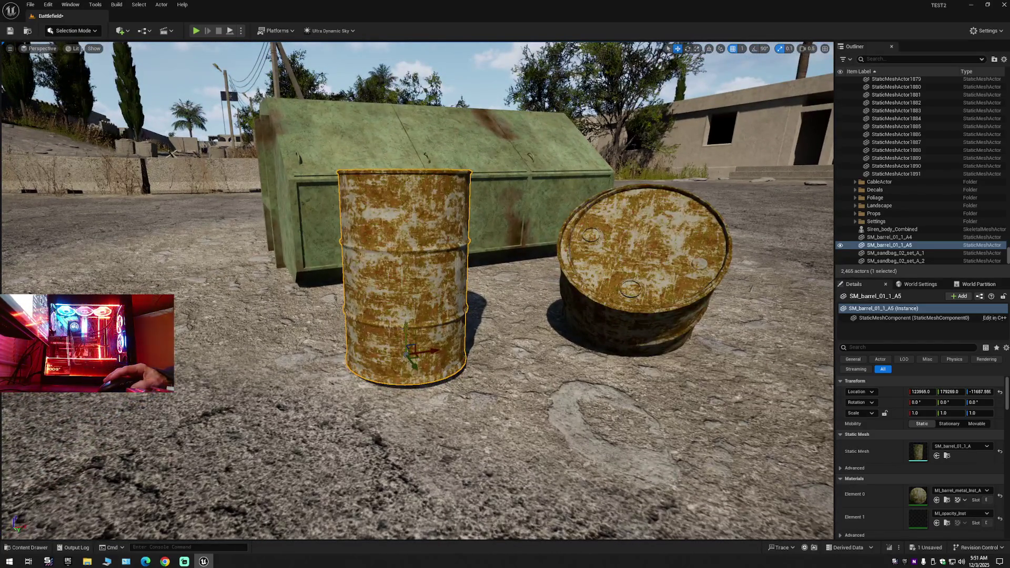
scroll(409, 338, "down", 8)
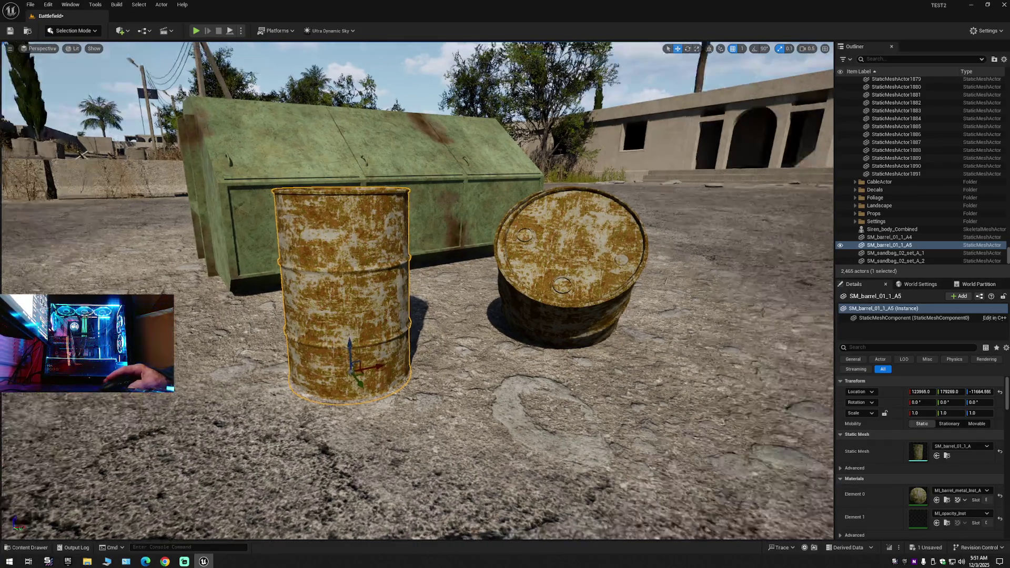
scroll(417, 291, "up", 6)
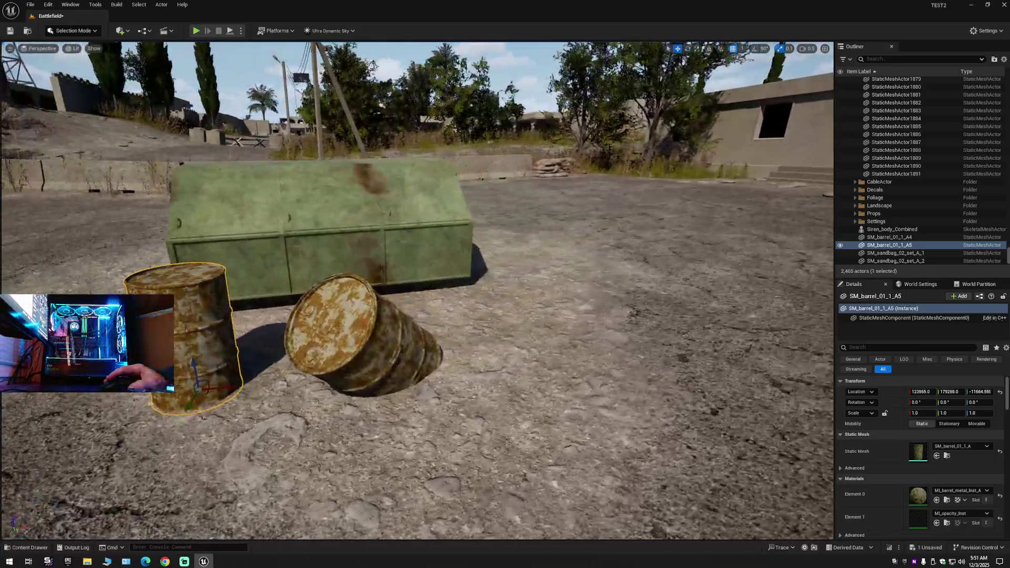
mouse_move(358, 168)
left_mouse_down()
mouse_move(401, 145)
mouse_move(382, 205)
left_mouse_up()
scroll(417, 290, "down", 8)
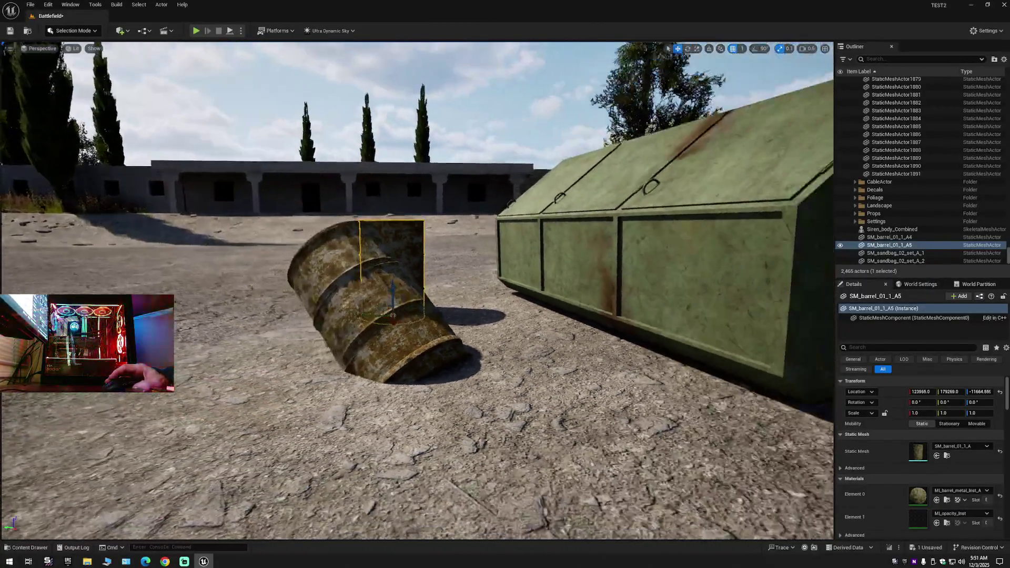
mouse_move(417, 290)
left_mouse_down()
mouse_move(399, 281)
mouse_move(387, 295)
left_mouse_up()
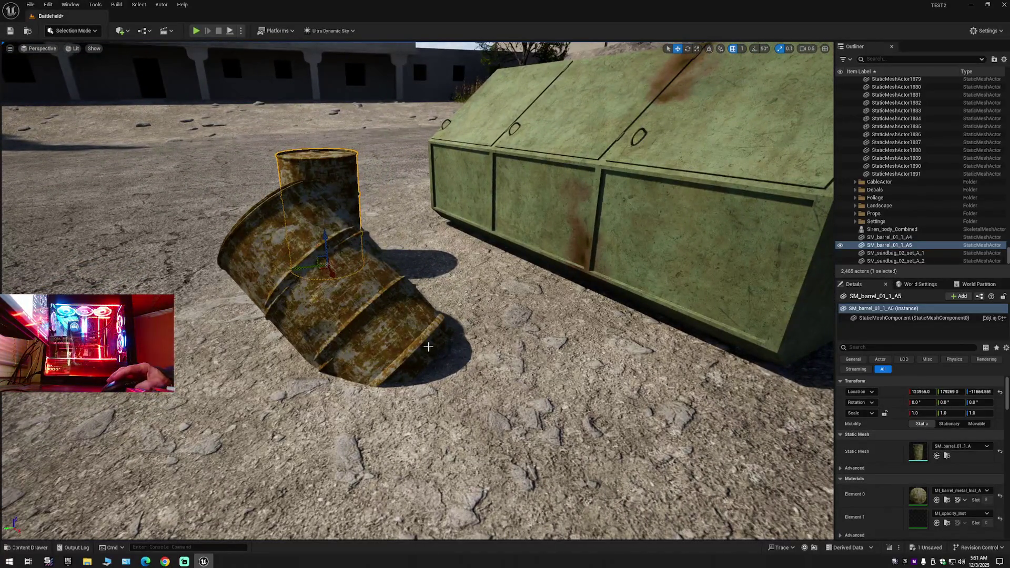
Select the tipped SM_barrel_01_1_A4 barrel and scale it up to 1.2.
left_click(428, 347)
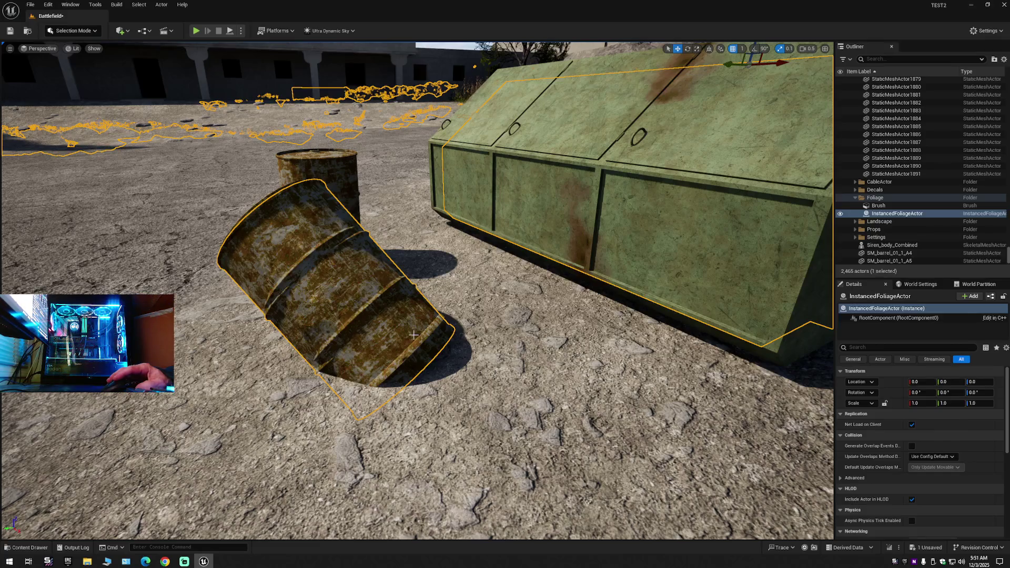
left_click(398, 329)
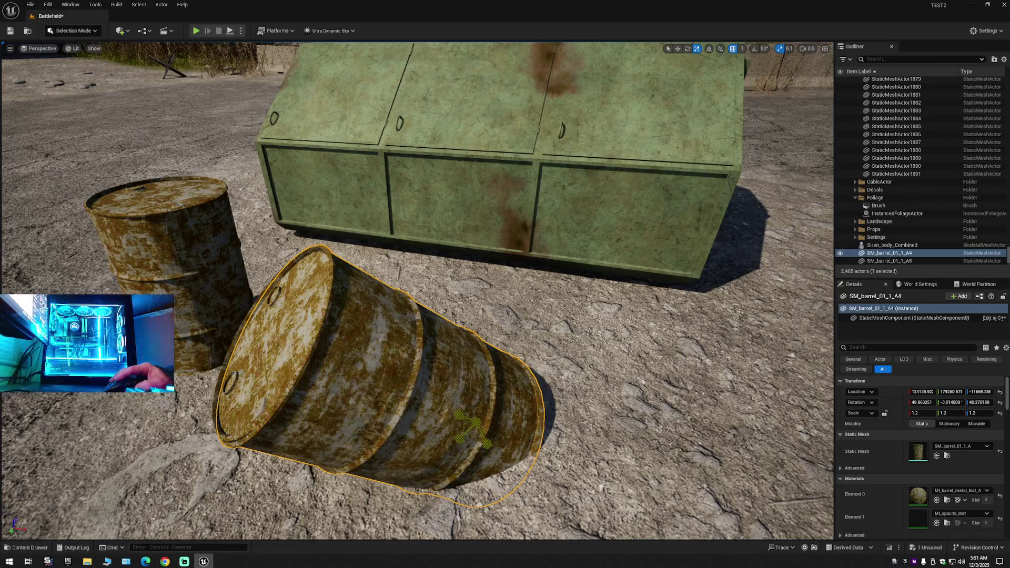
mouse_move(516, 366)
left_mouse_down()
mouse_move(473, 369)
mouse_move(489, 371)
mouse_move(368, 334)
mouse_move(460, 325)
left_mouse_up()
left_click(83, 35)
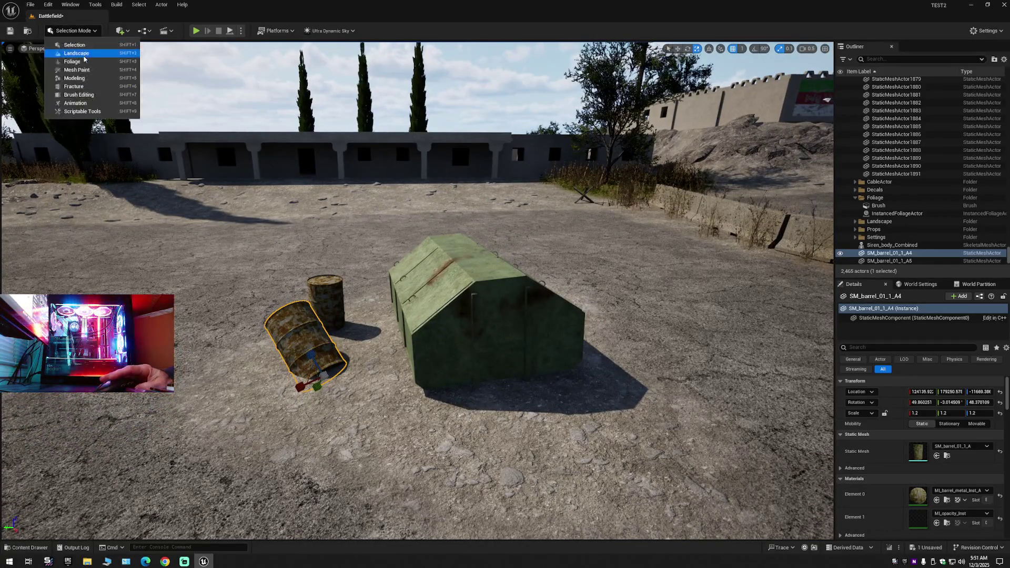
In Foliage Mode, erase one stray trash foliage instance near the dumpster, leaving 59.
left_click(73, 63)
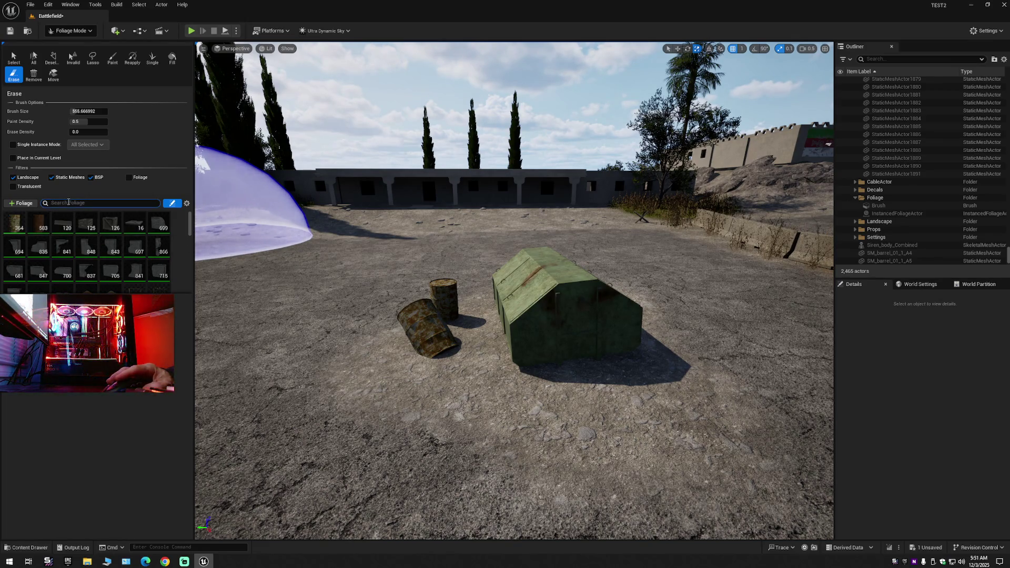
type("trash")
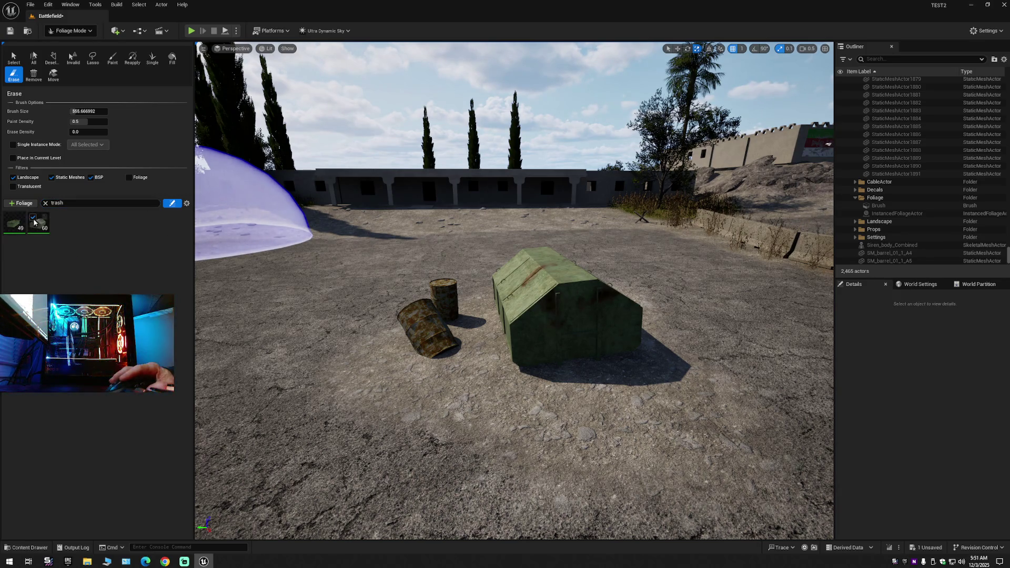
scroll(497, 306, "up", 5)
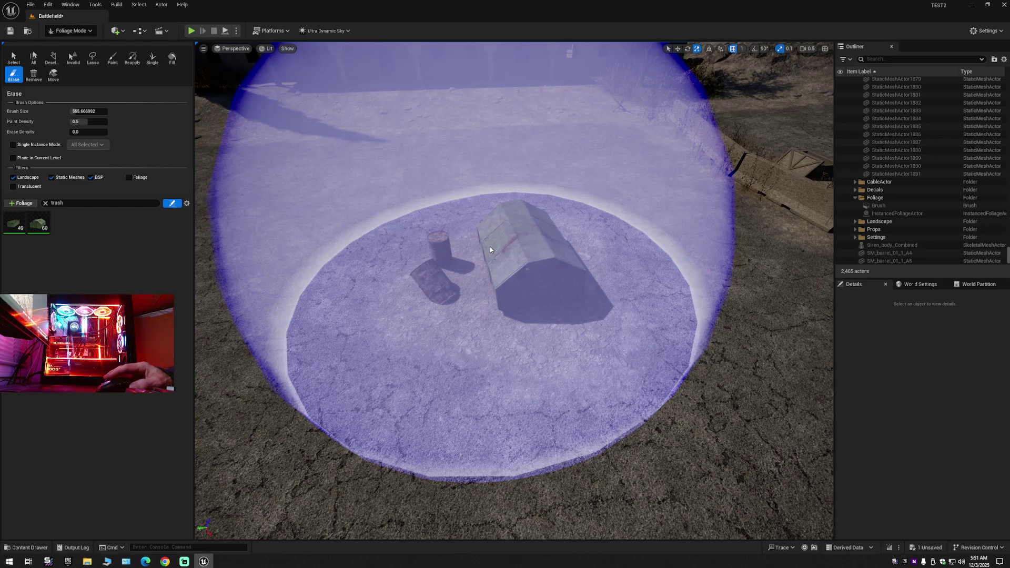
left_click(490, 249)
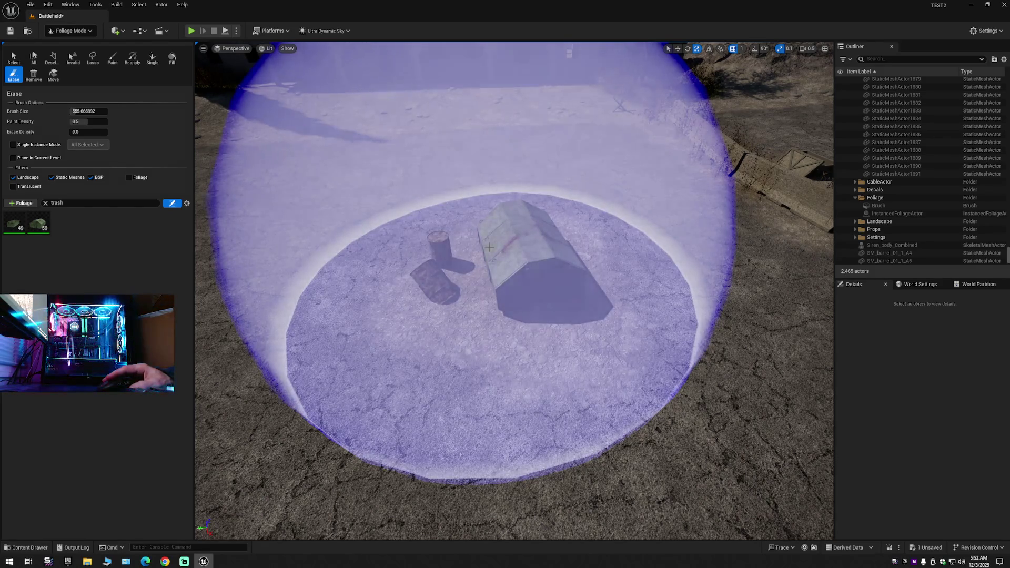
left_click(71, 31)
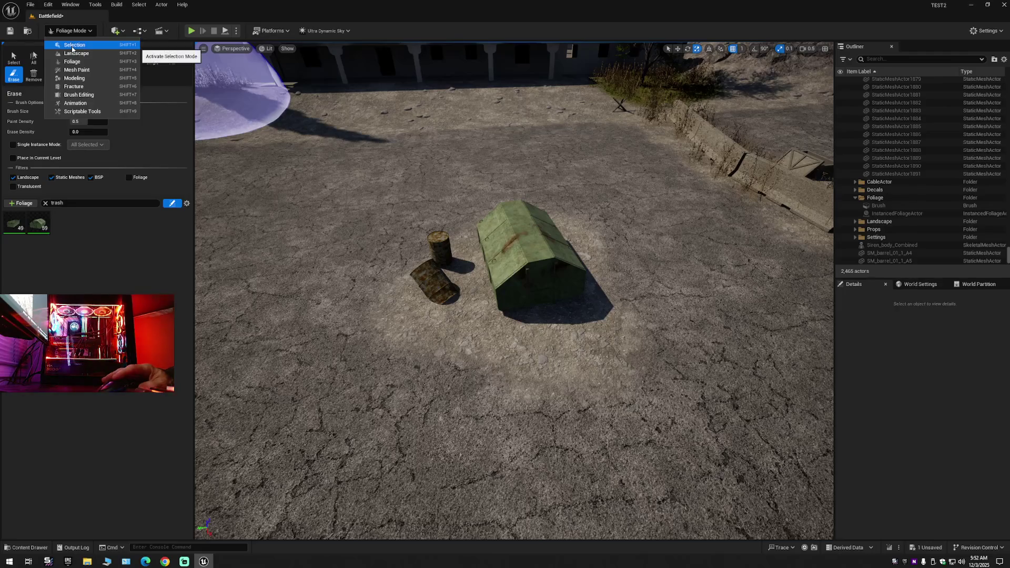
Return to Selection Mode and trial-move the fallen barrel, undoing it back into place.
left_click(68, 42)
scroll(421, 263, "up", 5)
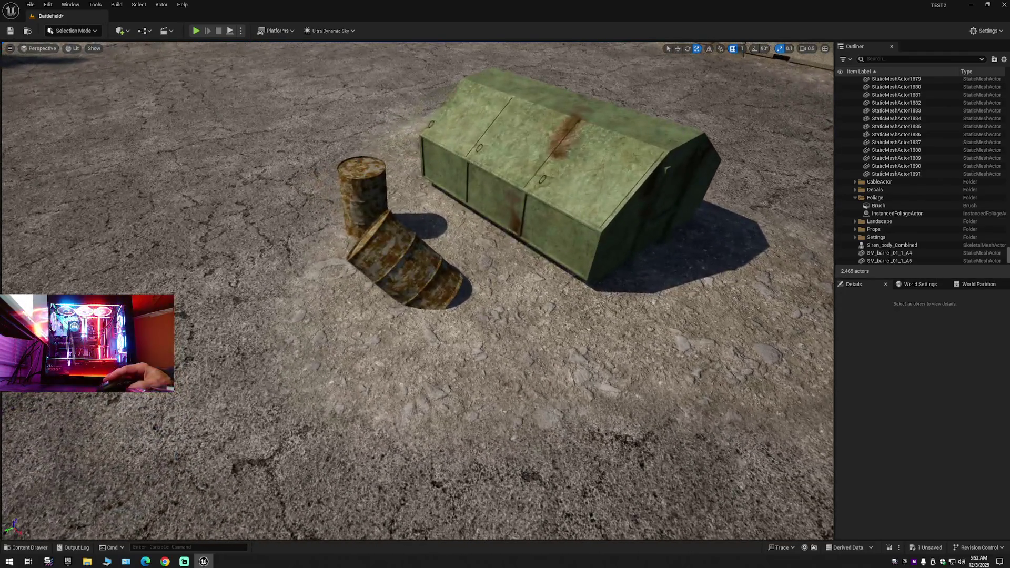
left_click(406, 247)
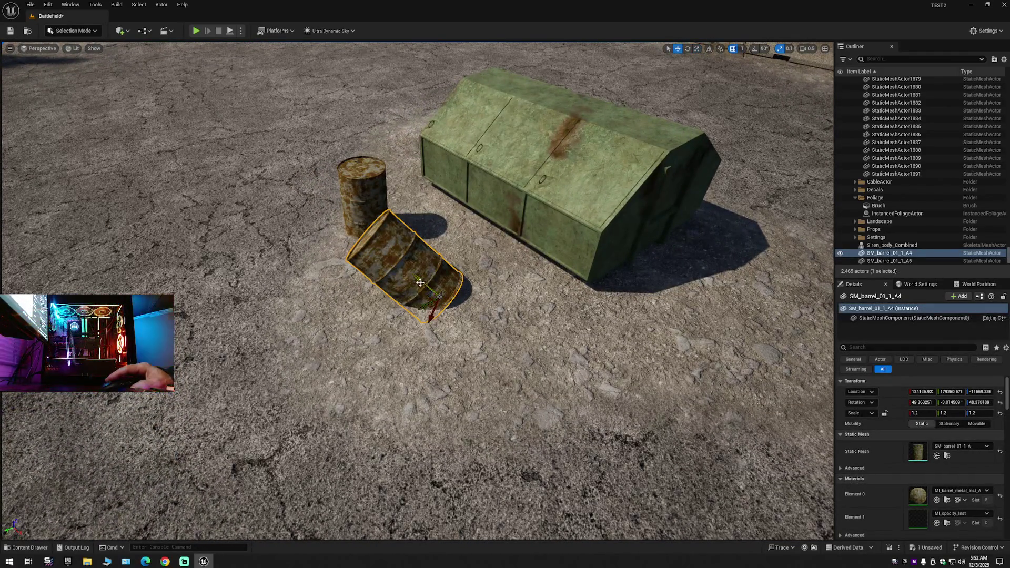
left_click_drag(420, 283, 352, 234)
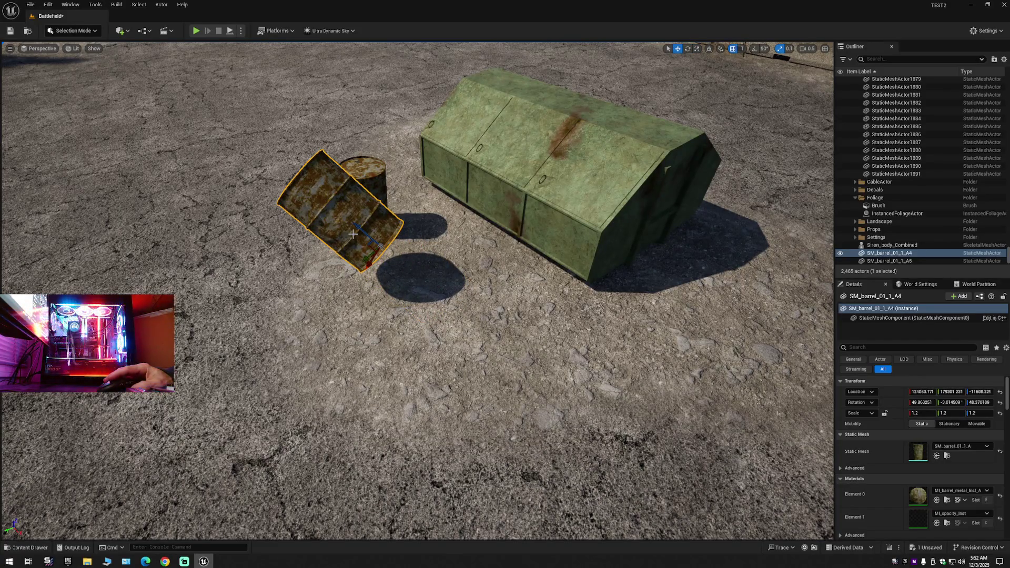
key("ctrl+z")
scroll(439, 297, "down", 10)
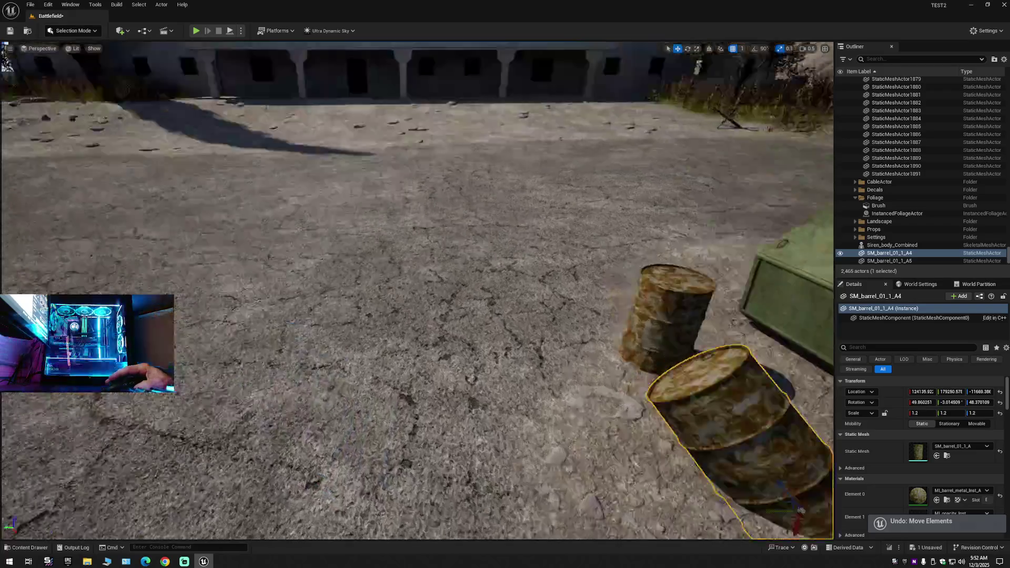
Frame the barrel, pull back over the mannequin and sandbags, and open the Outliner settings.
key("f")
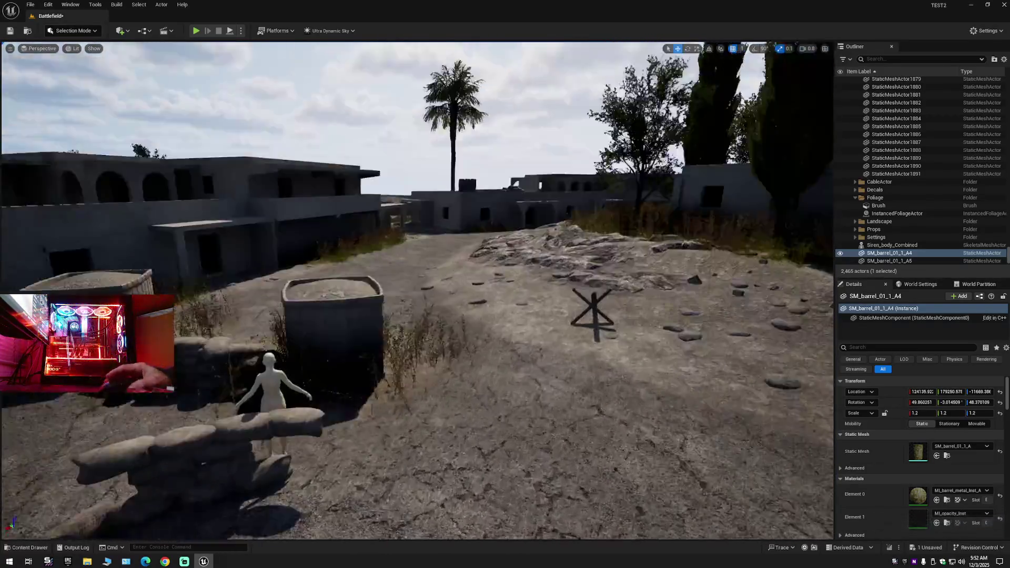
scroll(417, 291, "down", 5)
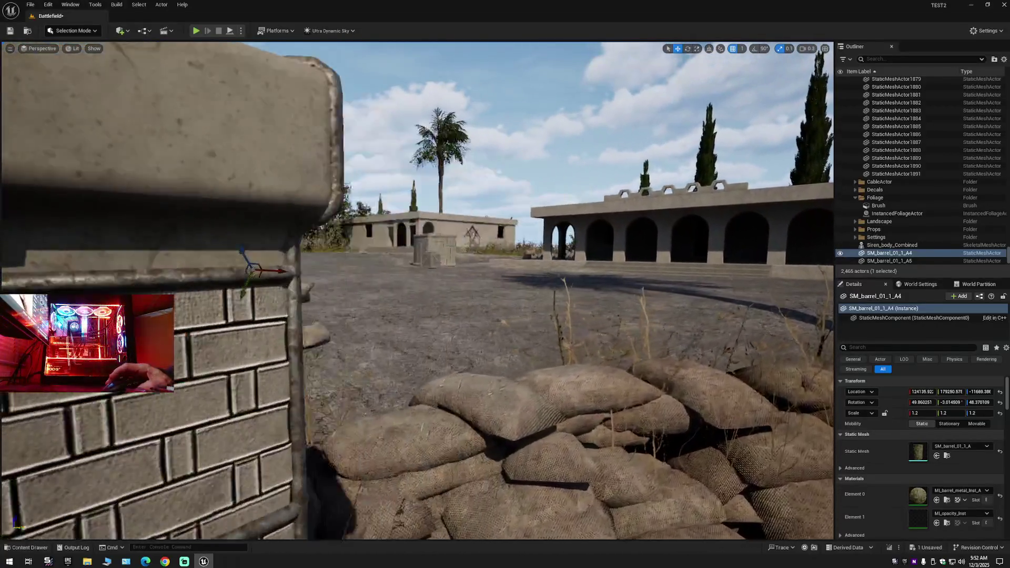
mouse_move(535, 246)
left_mouse_down()
mouse_move(474, 278)
mouse_move(535, 245)
left_mouse_up()
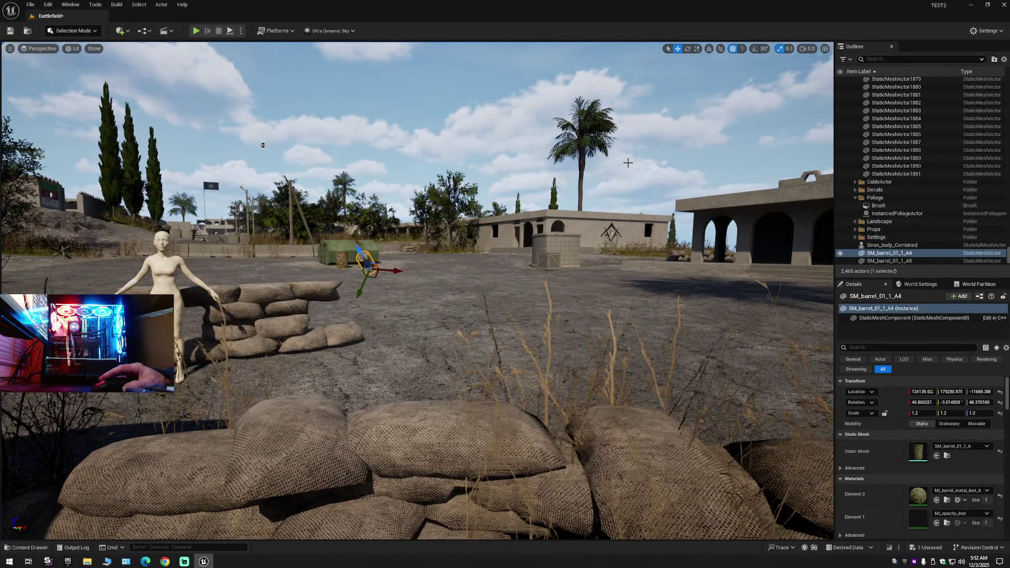
left_click(1003, 60)
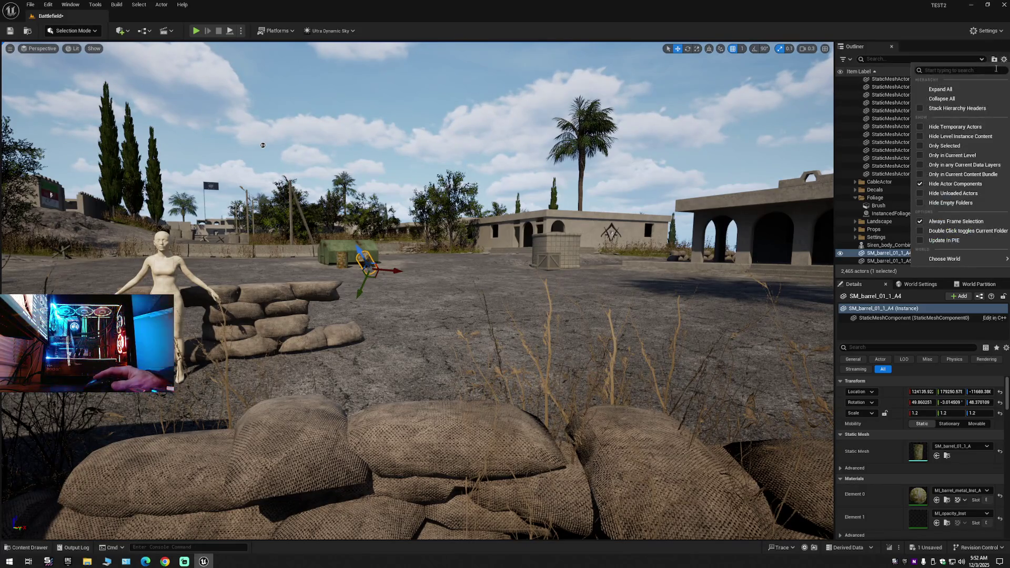
Move the Siren mannequin, both barrels and three sandbag sets into Buildings_BP1.
left_click(941, 98)
left_click(852, 84)
left_click(851, 81)
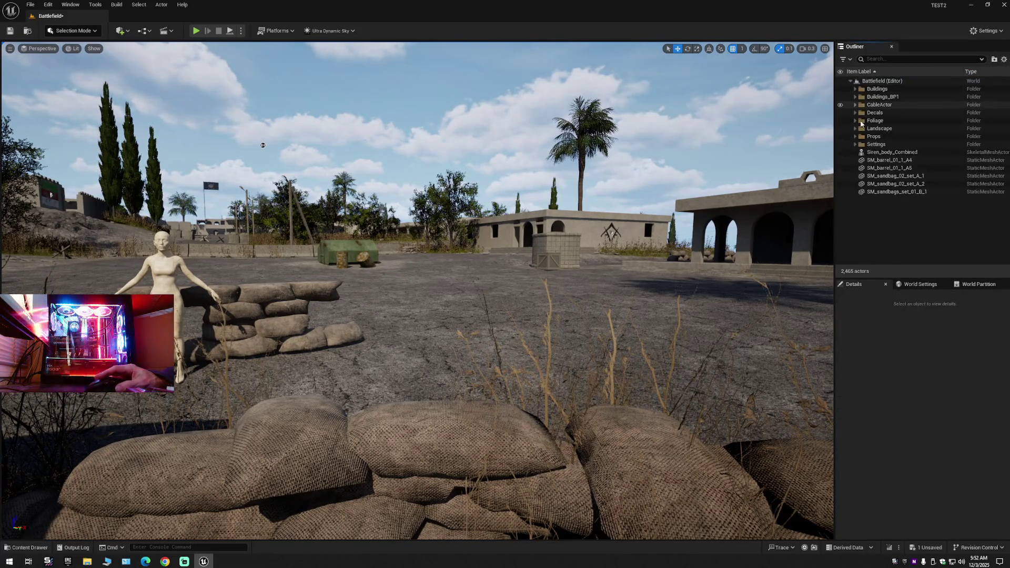
left_click(888, 152)
left_click(885, 193, "shift")
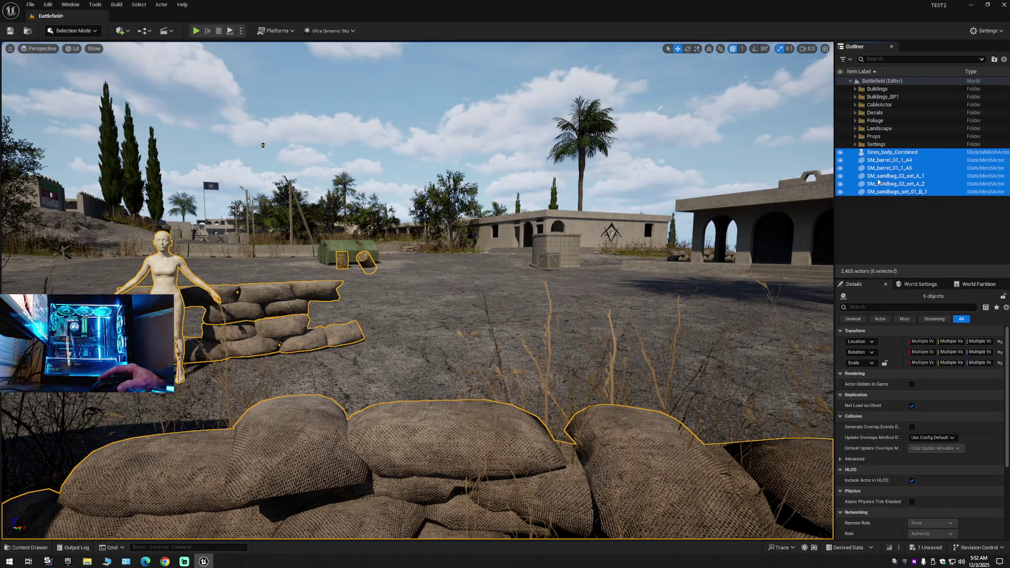
right_click(877, 176)
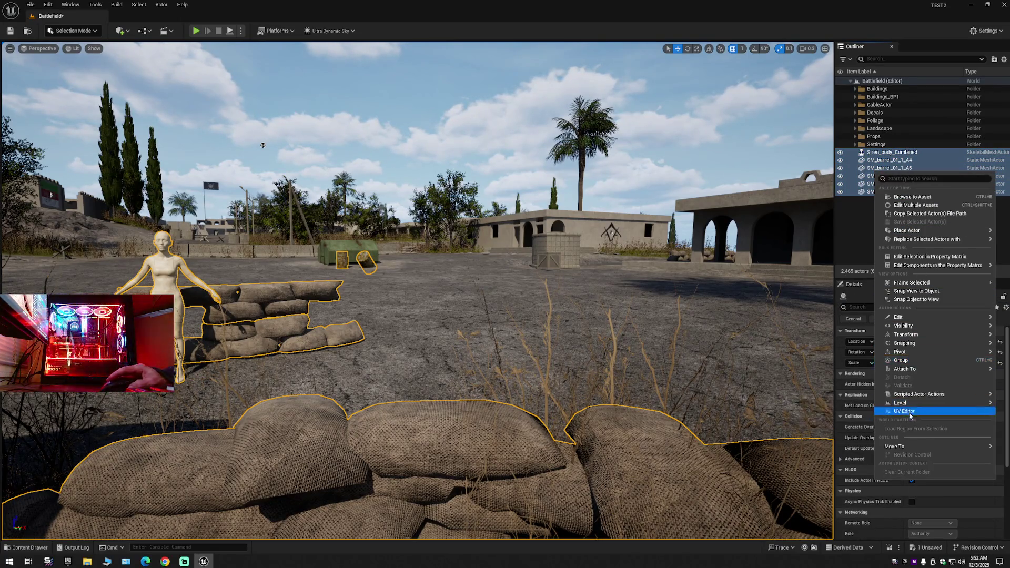
mouse_move(903, 451)
left_click(836, 489)
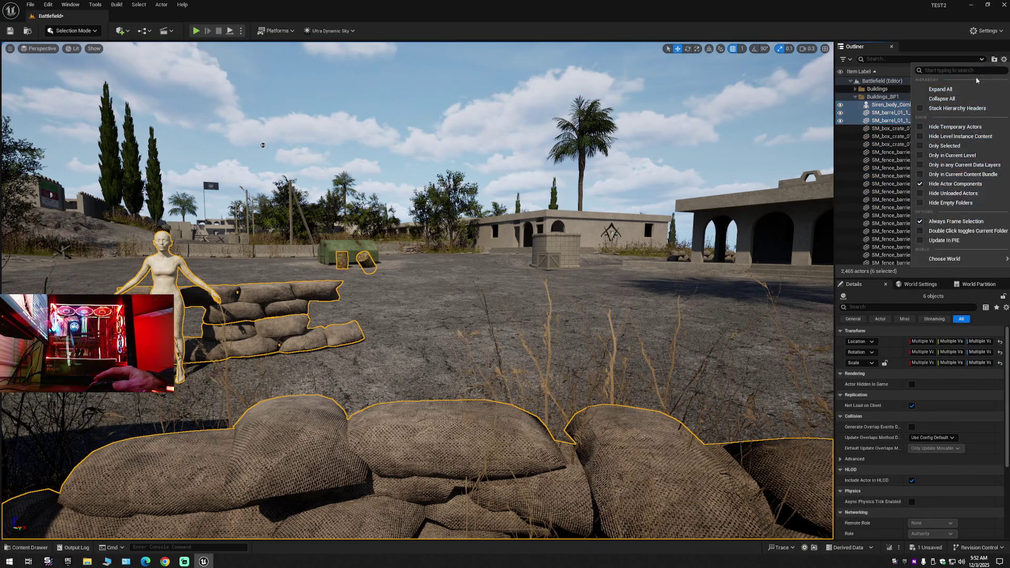
Collapse and re-expand Battlefield (Editor) to show its folders, then pan across the courtyard.
left_click(850, 81)
left_click(849, 81)
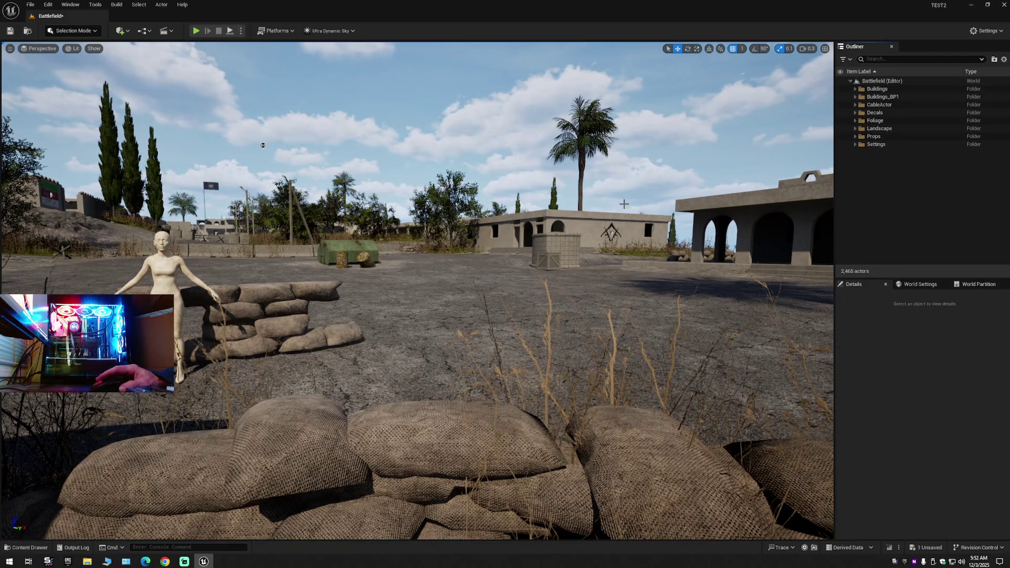
mouse_move(263, 145)
left_mouse_down()
mouse_move(396, 134)
mouse_move(345, 115)
mouse_move(263, 162)
mouse_move(363, 146)
mouse_move(394, 174)
mouse_move(434, 165)
mouse_move(106, 184)
mouse_move(47, 130)
left_mouse_up()
Alt-drag a copy of the right-hand sand box into the courtyard centre as SM_sand_box_02_A_9.
scroll(394, 174, "up", 5)
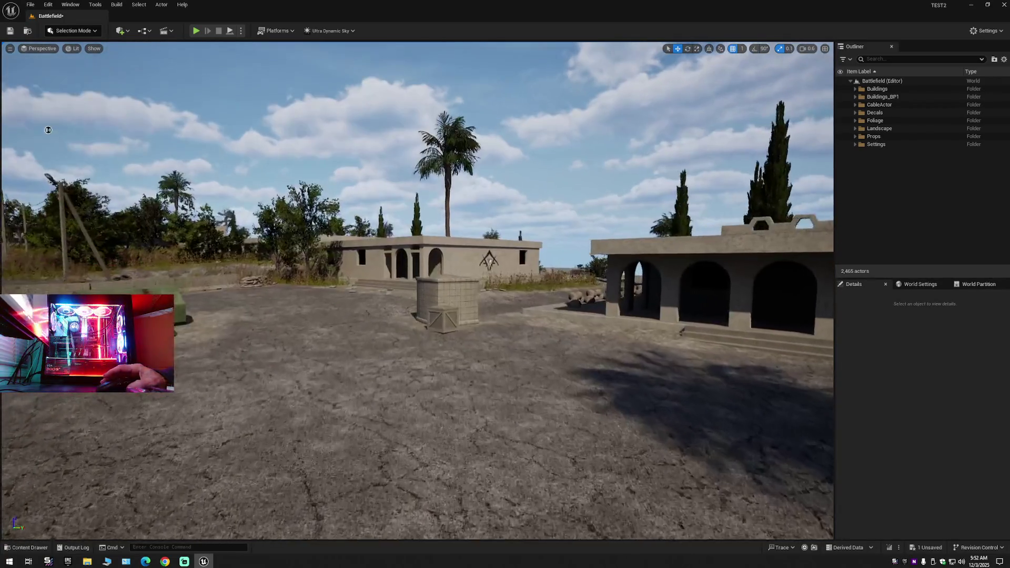
left_click_drag(2, 108, 2, 64)
left_click_drag(200, 205, 200, 205)
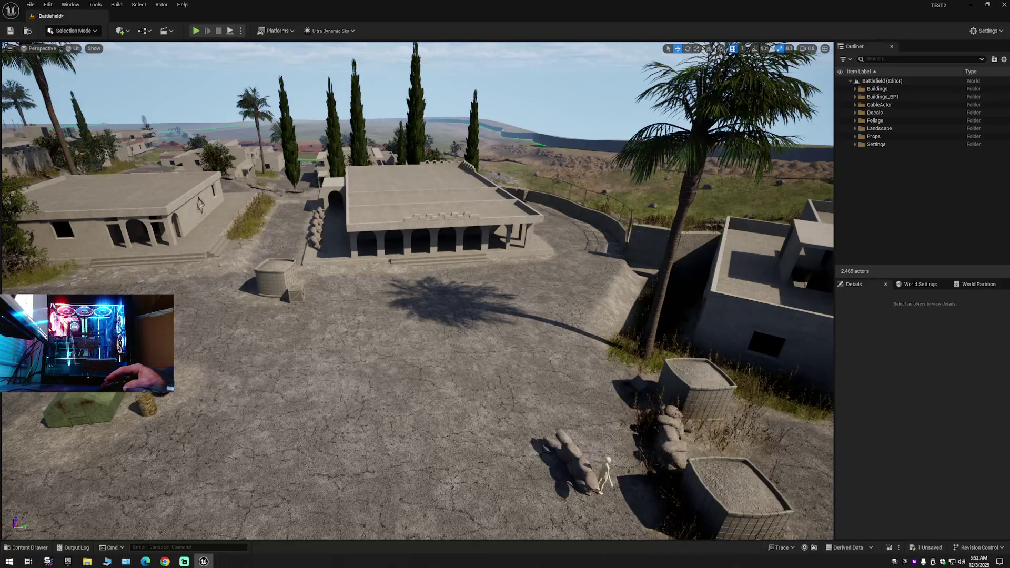
left_click(694, 392)
left_click_drag(712, 404, 401, 402, "alt")
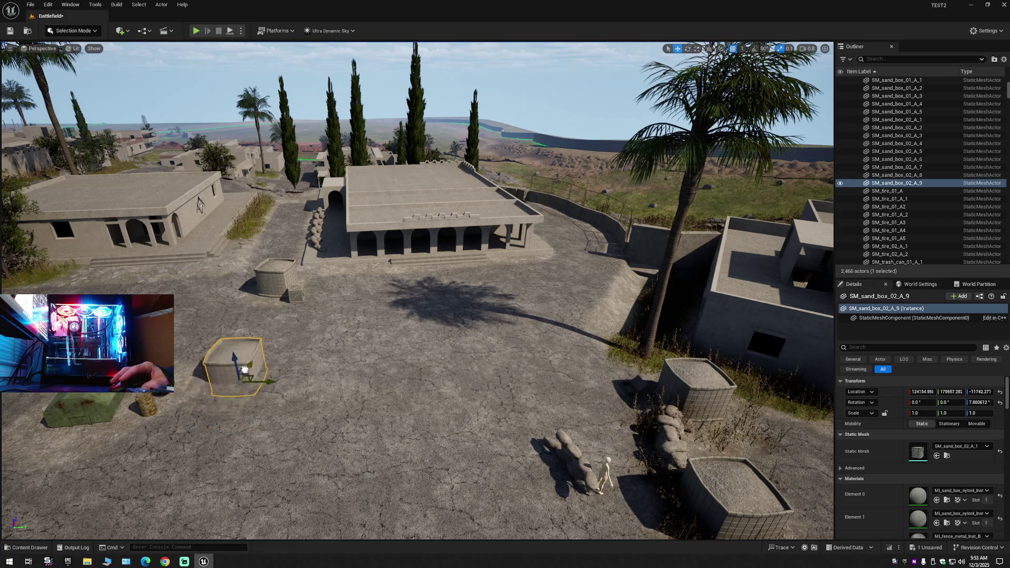
Nudge, rotate and raise SM_sand_box_02_A_9, sliding it left against the wooden crate.
left_click_drag(273, 287, 273, 287)
left_click_drag(397, 327, 398, 322)
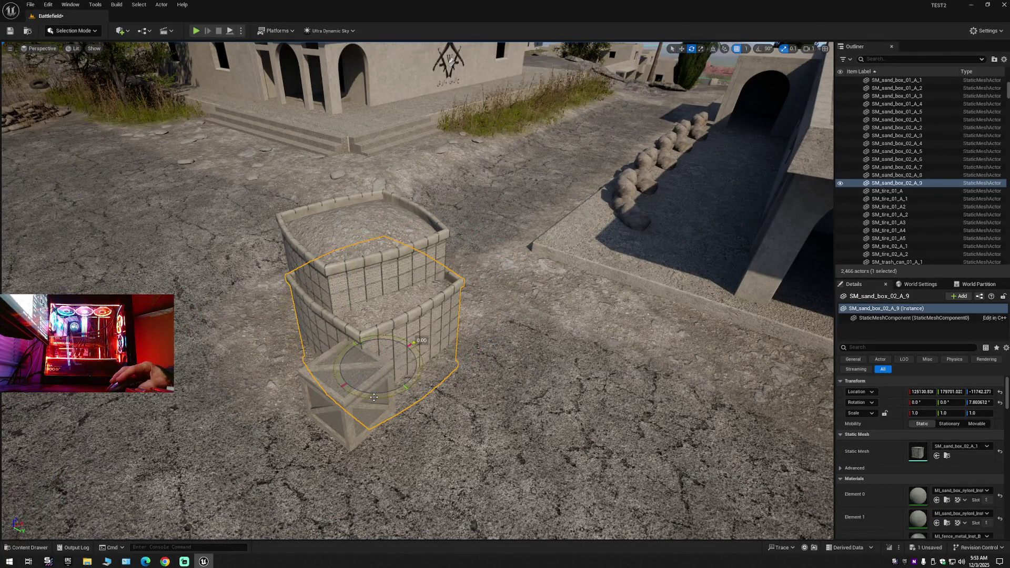
left_click_drag(373, 397, 389, 395)
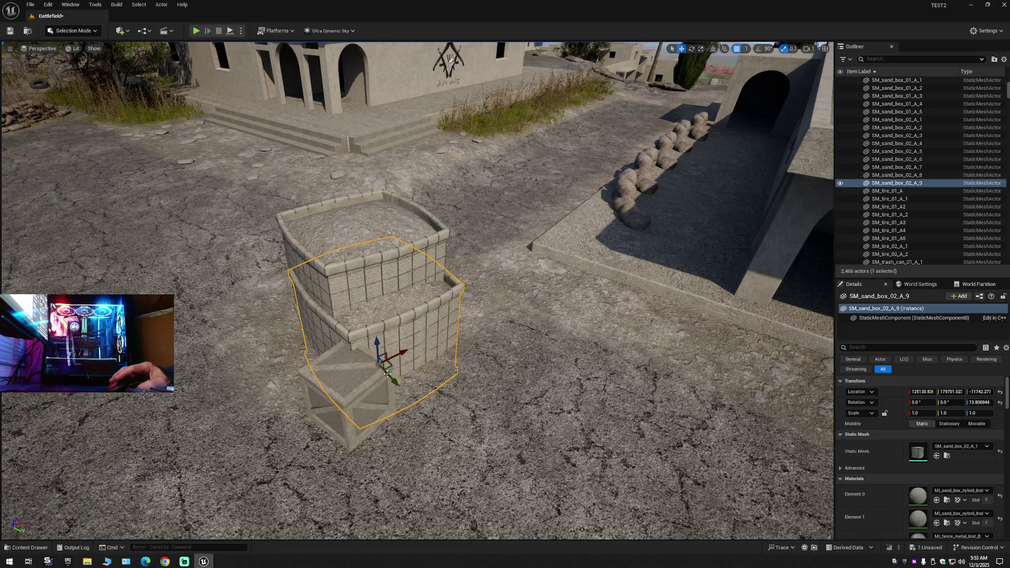
mouse_move(375, 348)
left_mouse_down()
mouse_move(362, 315)
mouse_move(482, 347)
left_mouse_up()
mouse_move(550, 366)
left_mouse_down()
mouse_move(476, 387)
mouse_move(502, 382)
left_mouse_up()
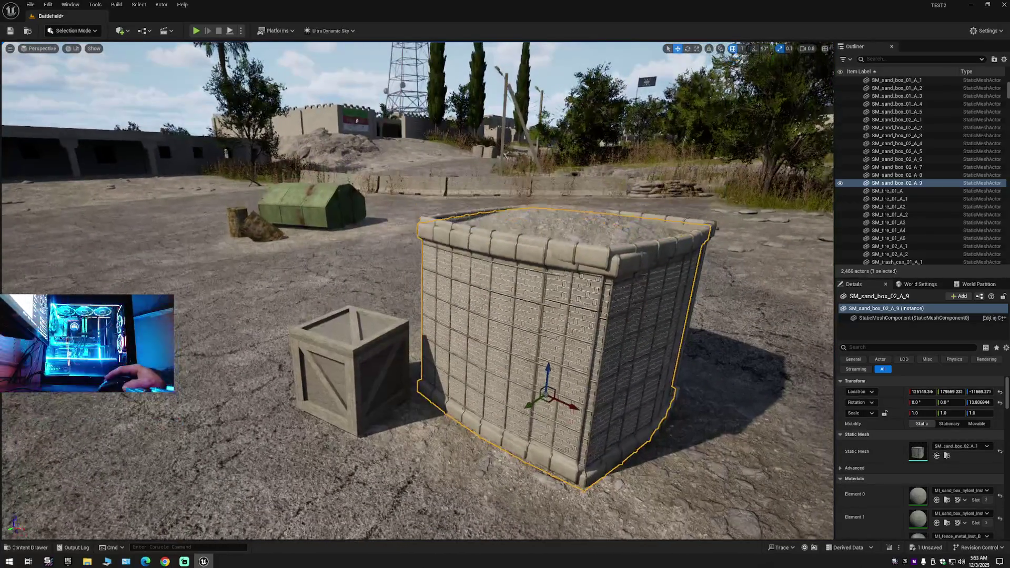
left_click_drag(502, 382, 503, 382)
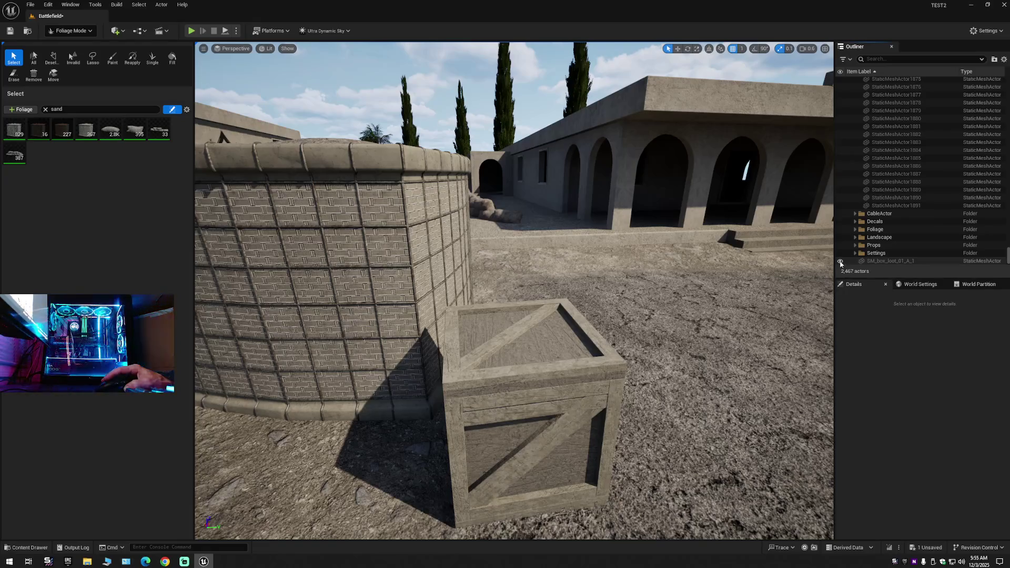
Clear the 'sand' foliage filter and switch the foliage tool to Erase.
left_click(45, 110)
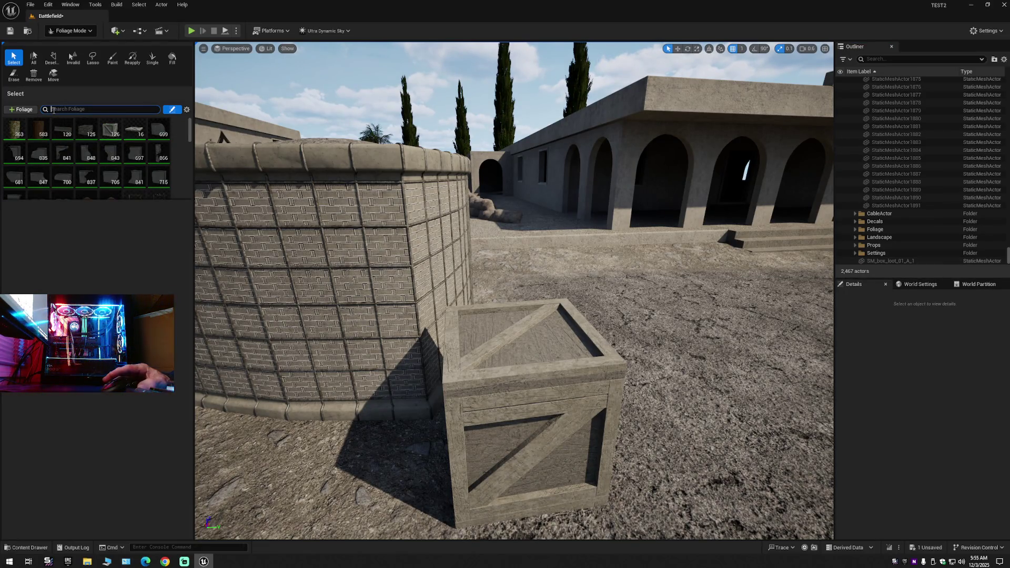
type("trox")
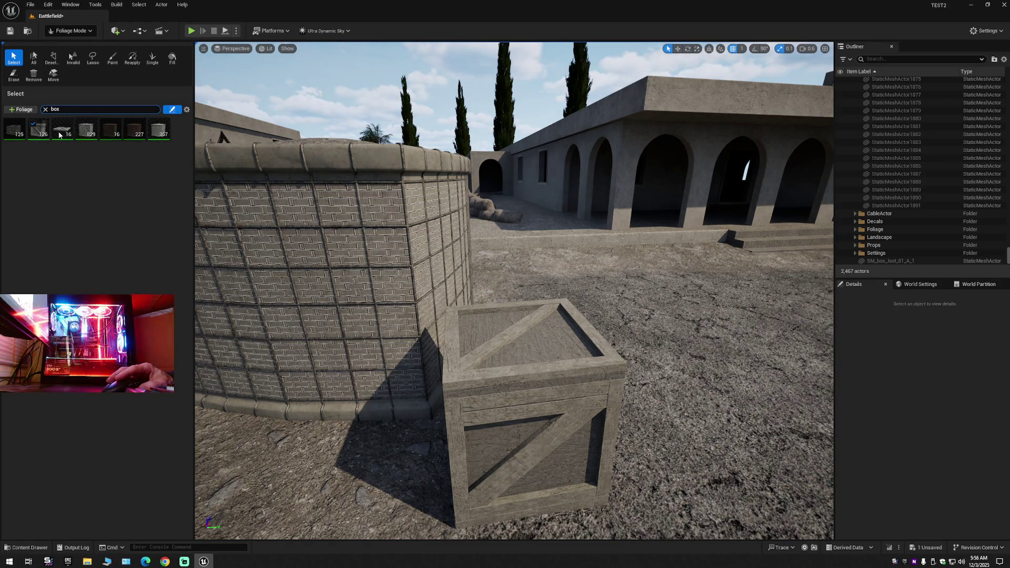
left_click(11, 76)
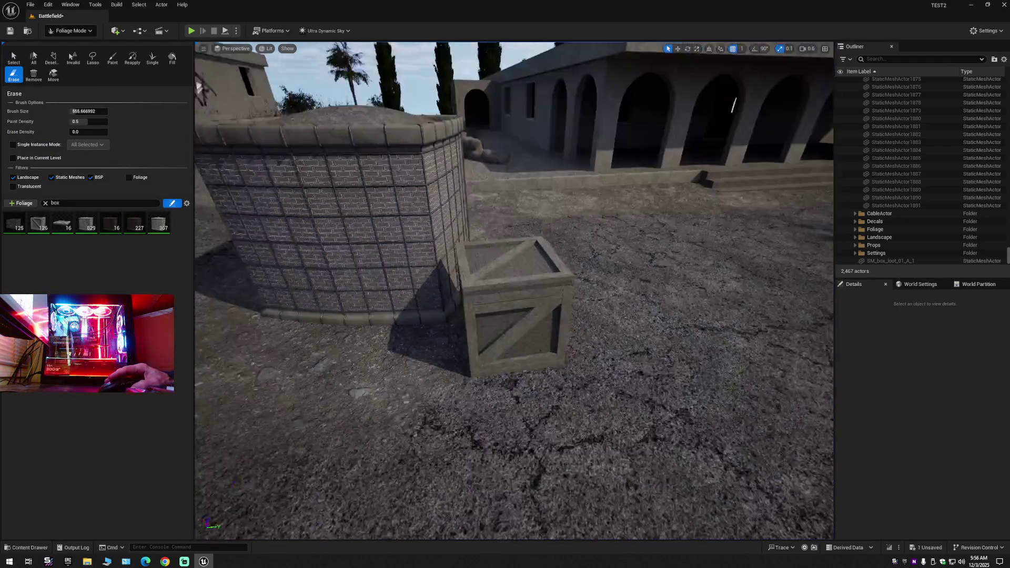
left_click_drag(199, 87, 235, 120)
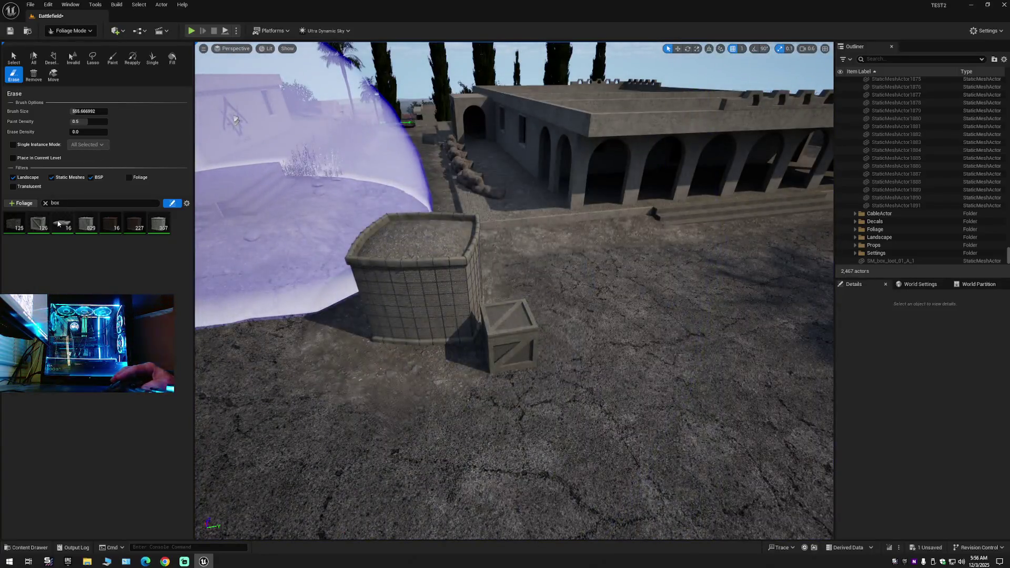
Select and enable every foliage type with Ctrl+A and shrink the eraser brush to about 372.
left_click(57, 217)
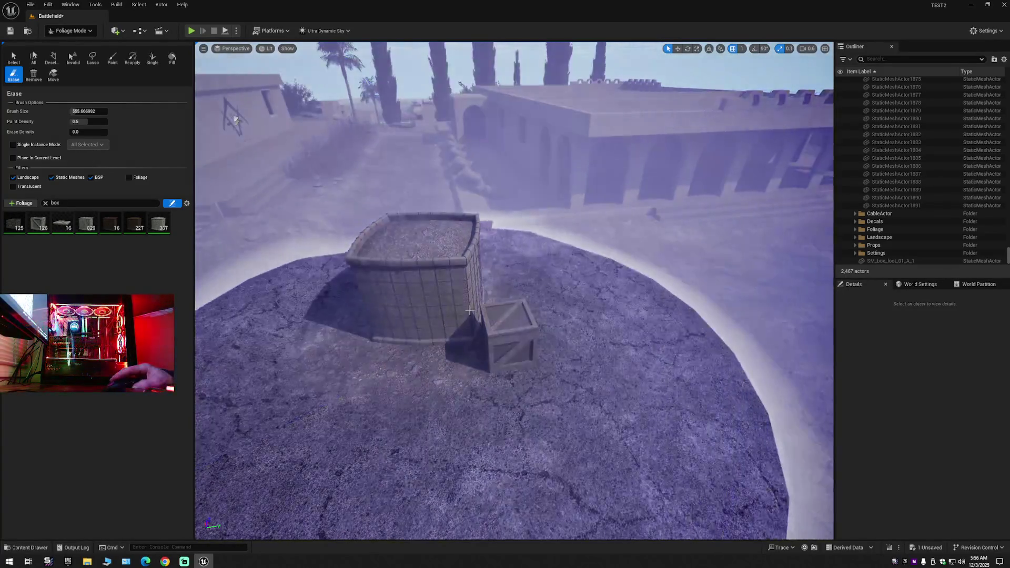
scroll(449, 277, "down", 5)
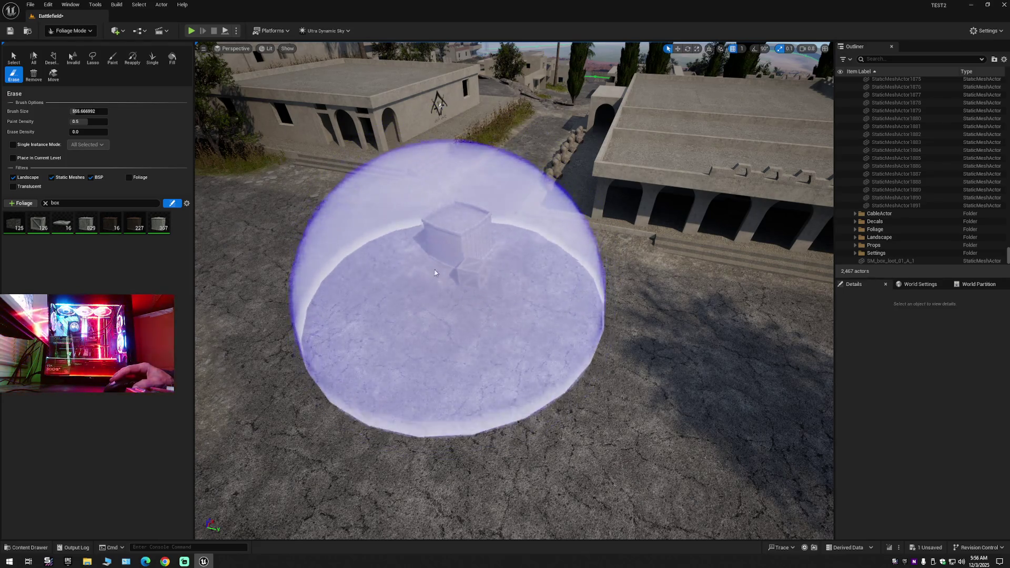
scroll(327, 155, "up", 5)
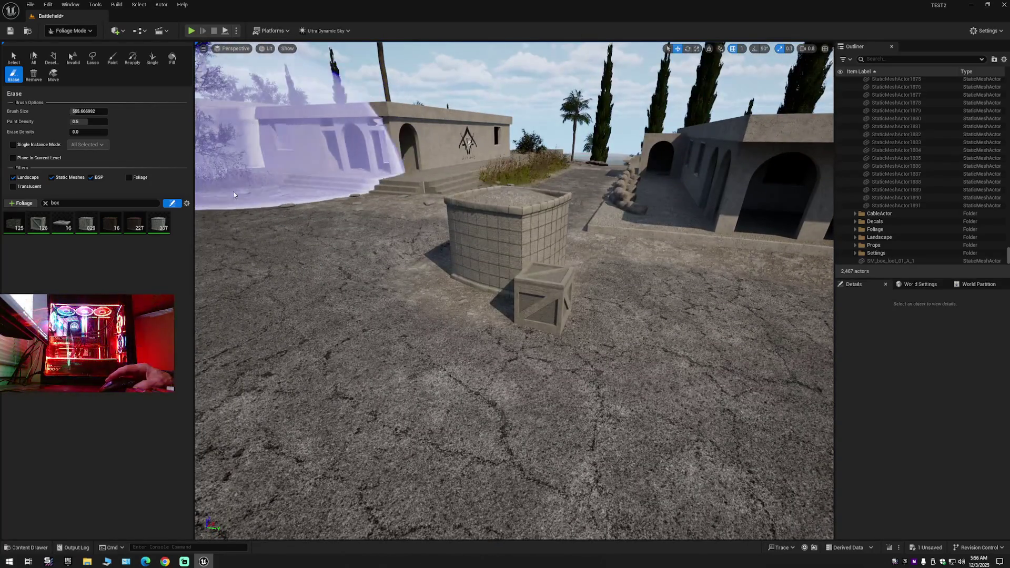
left_click(45, 203)
left_click(95, 232)
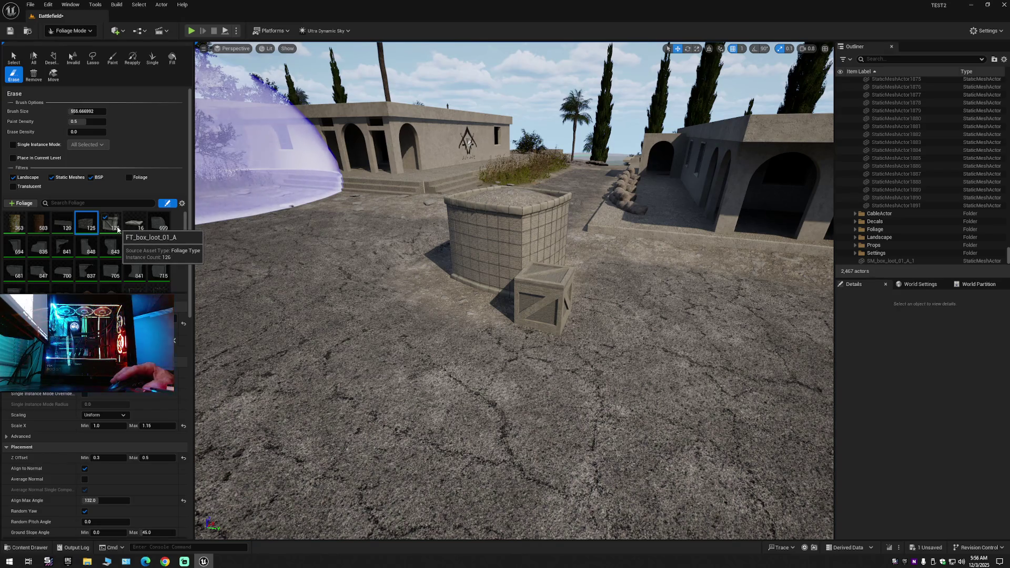
key("ctrl+a")
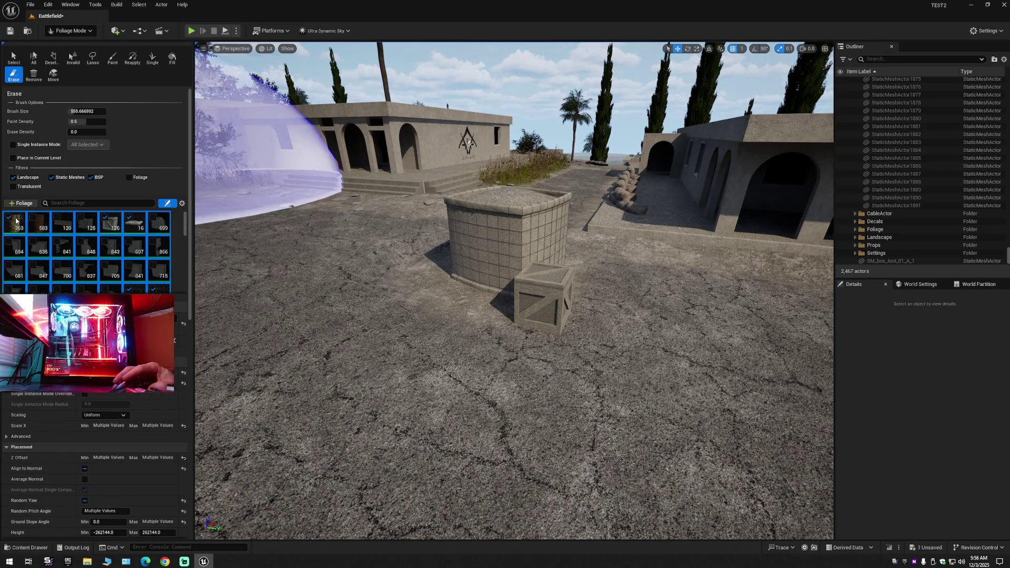
left_click(9, 217)
scroll(212, 254, "down", 10)
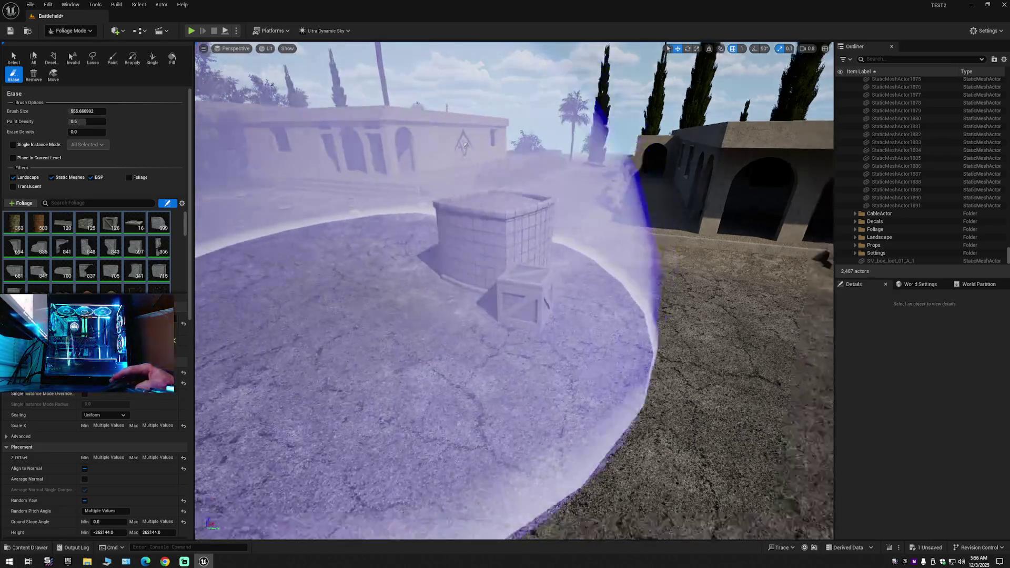
key("bracketleft")
key("bracketleft")
key("bracketleft")
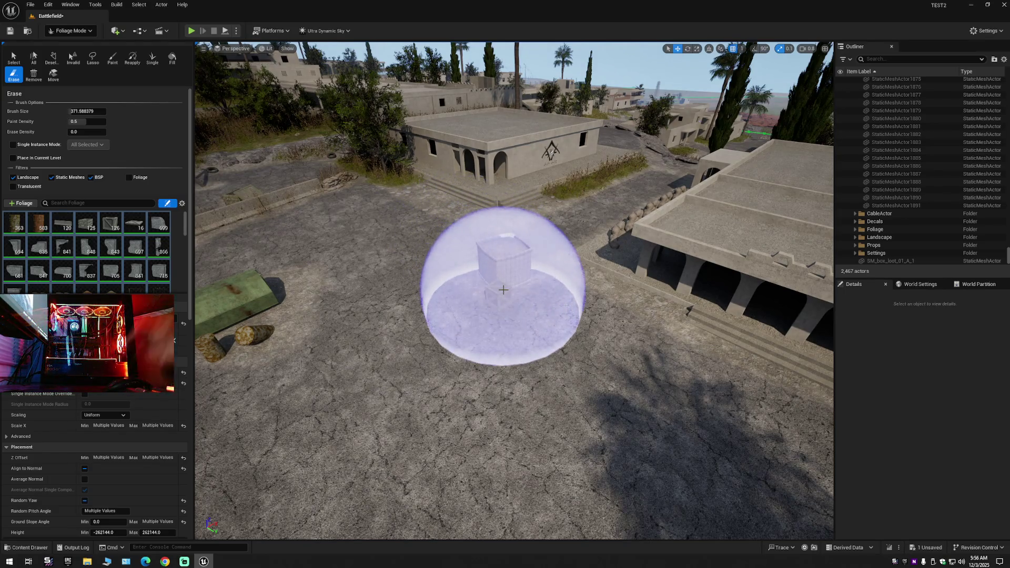
Fly toward the crate and switch back to Selection Mode.
right_click(541, 326)
key("w")
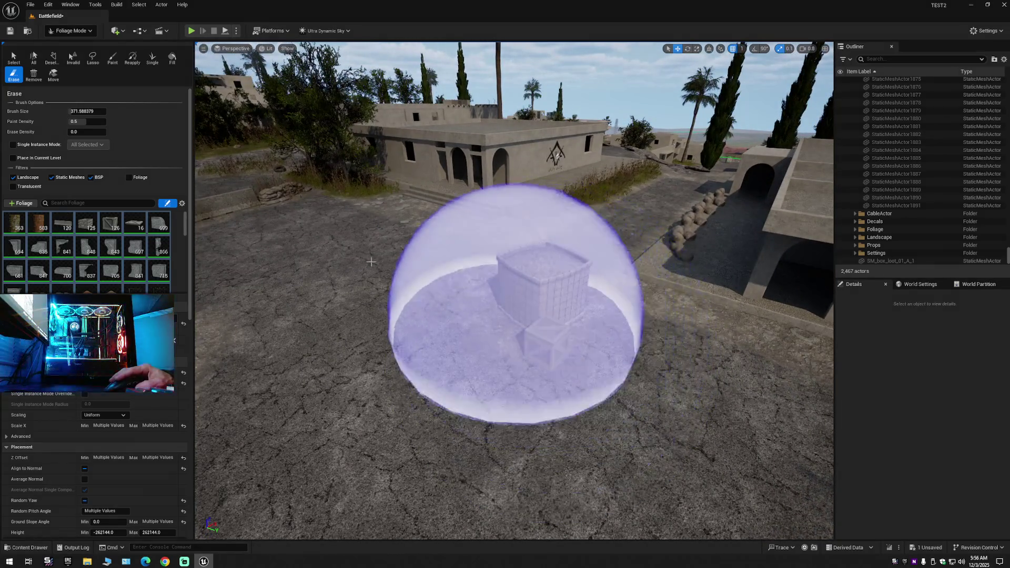
left_click(71, 30)
key("shift+1")
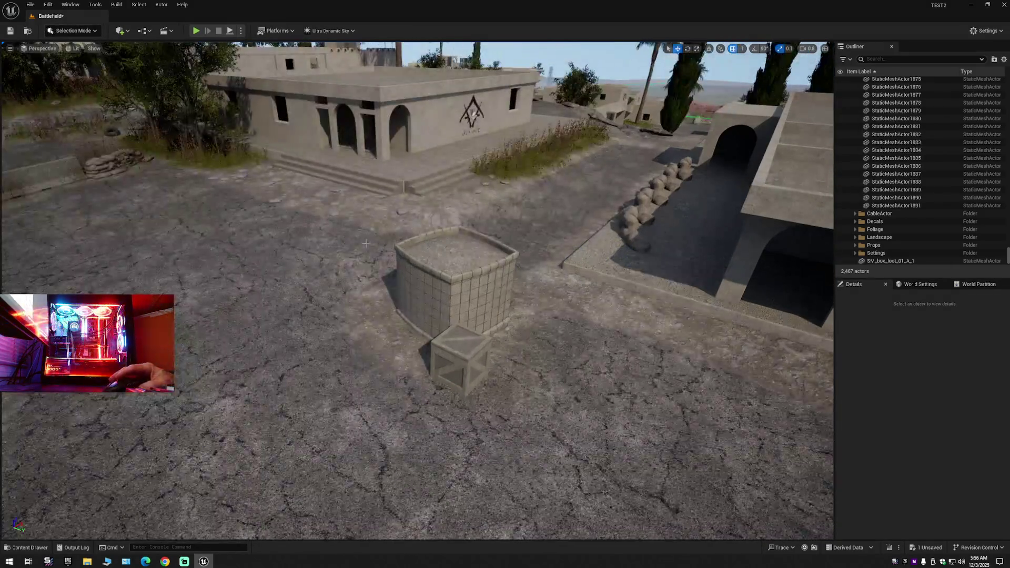
key("w")
left_click(390, 315)
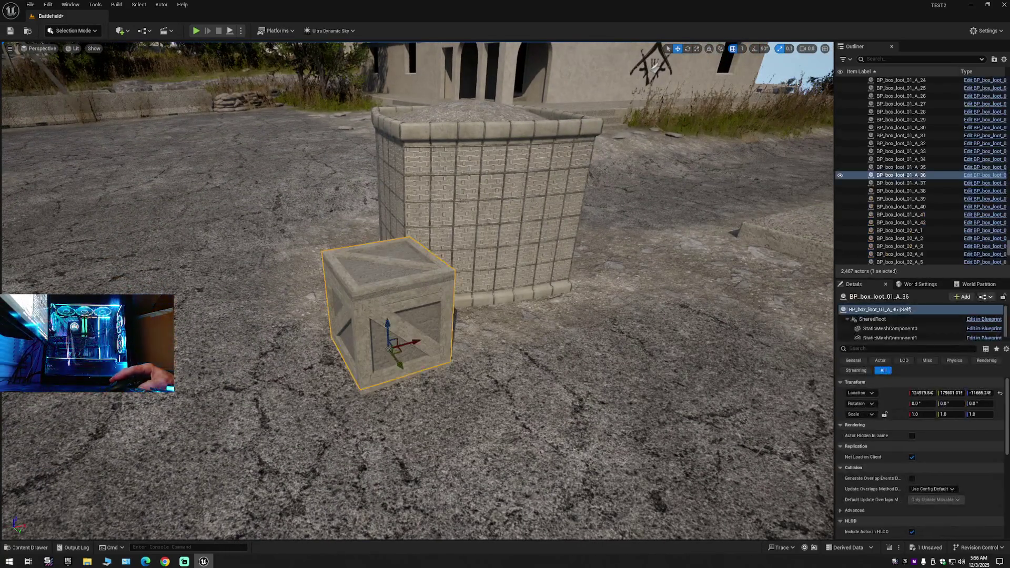
scroll(417, 290, "down", 10)
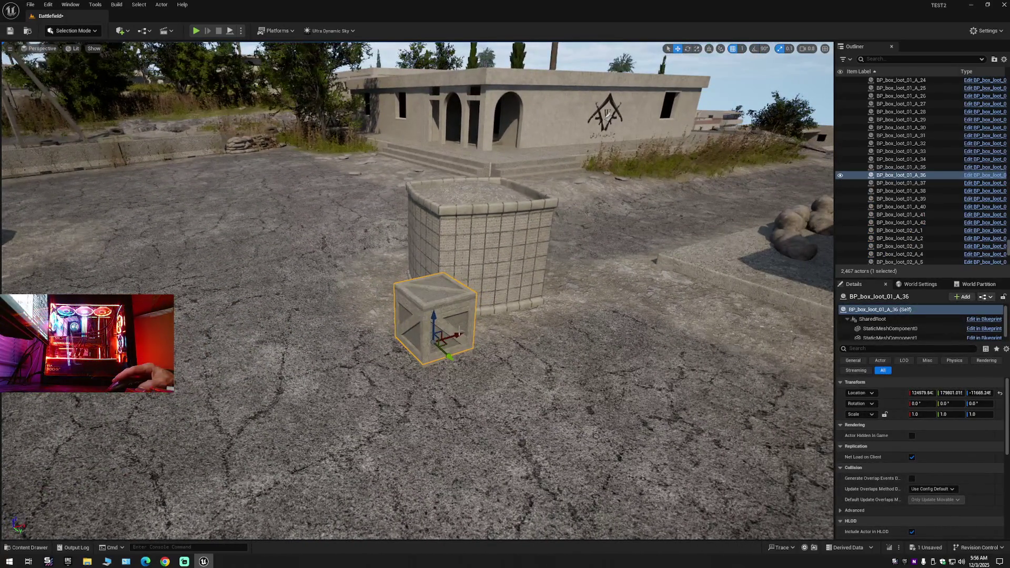
mouse_move(461, 332)
left_mouse_down()
mouse_move(369, 319)
mouse_move(337, 334)
left_mouse_up()
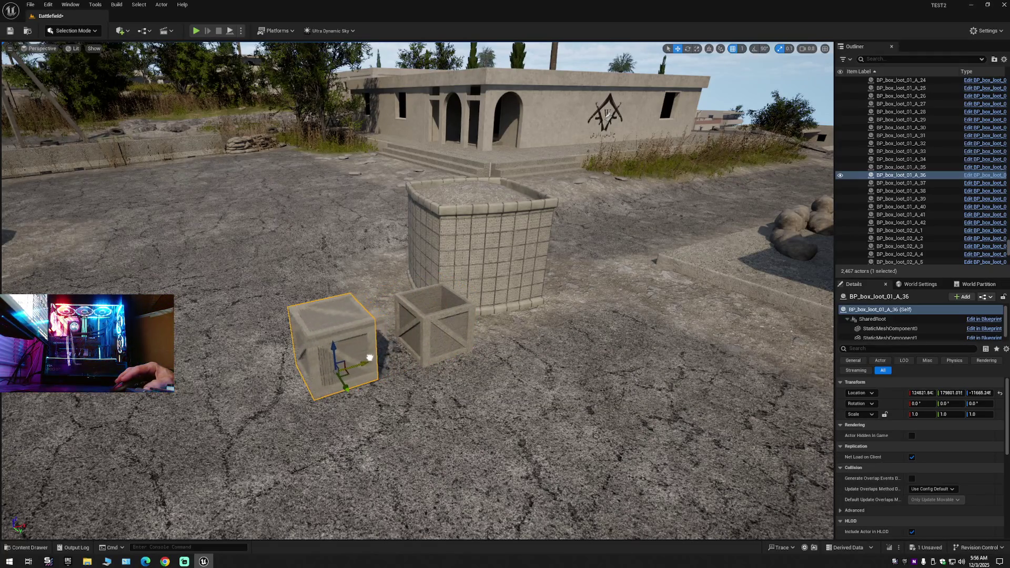
scroll(337, 334, "up", 3)
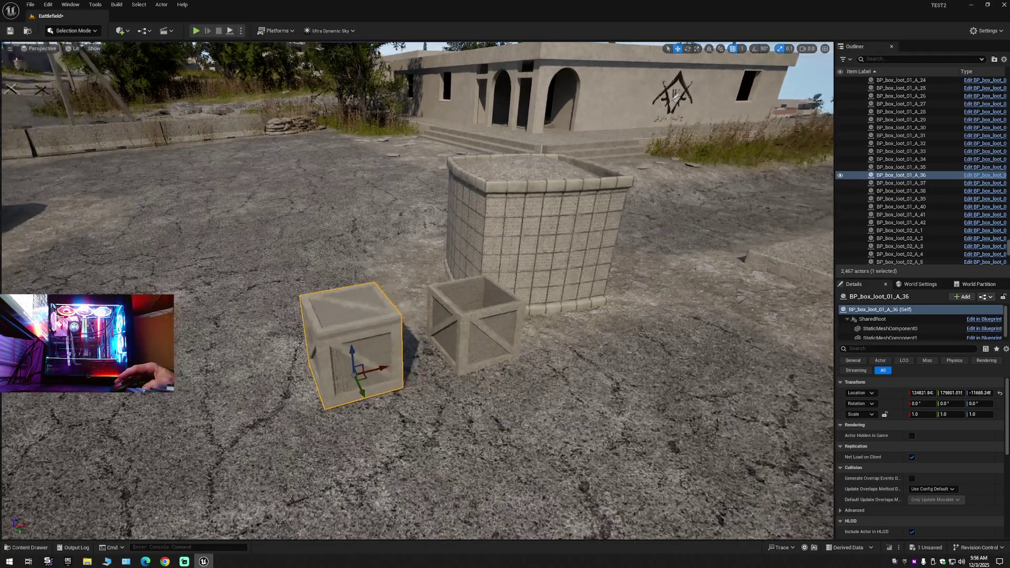
left_click_drag(353, 373, 316, 452)
scroll(317, 452, "down", 5)
mouse_move(429, 410)
left_mouse_down()
mouse_move(437, 207)
mouse_move(592, 164)
mouse_move(592, 331)
mouse_move(479, 352)
mouse_move(264, 52)
left_mouse_up()
key("ctrl+z")
key("ctrl+z")
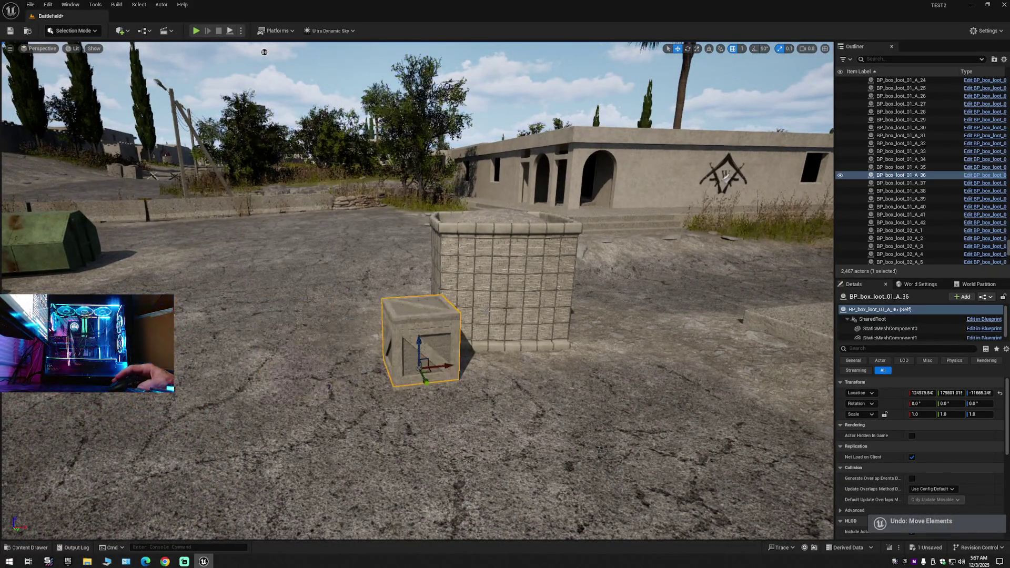
left_click_drag(264, 52, 468, 77)
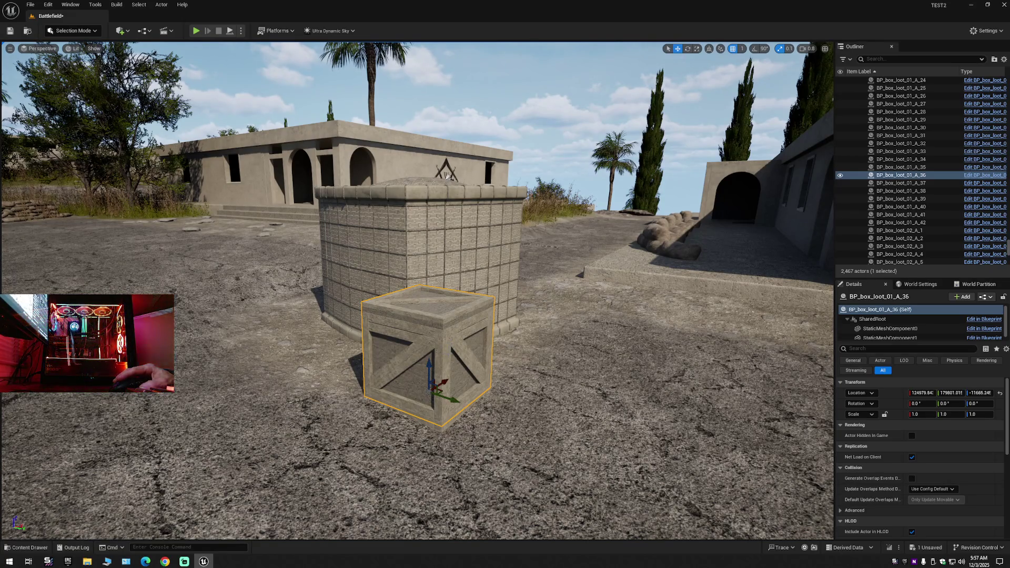
left_click(452, 350)
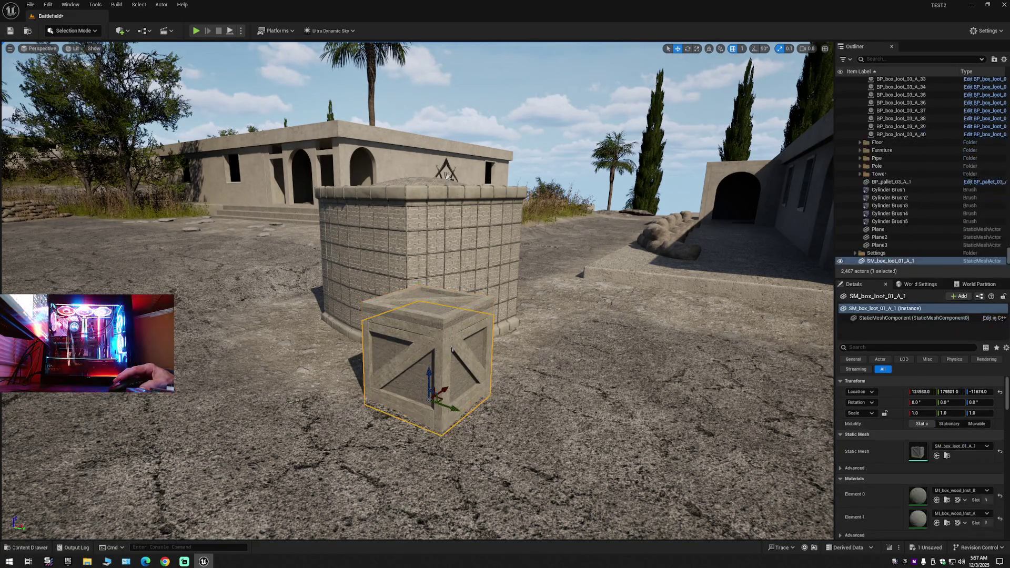
Delete the overlapping SM_box_loot_01_A_1 crate and lower BP_box_loot_01_A_36 onto the ground.
left_click_drag(455, 407, 615, 463, "alt")
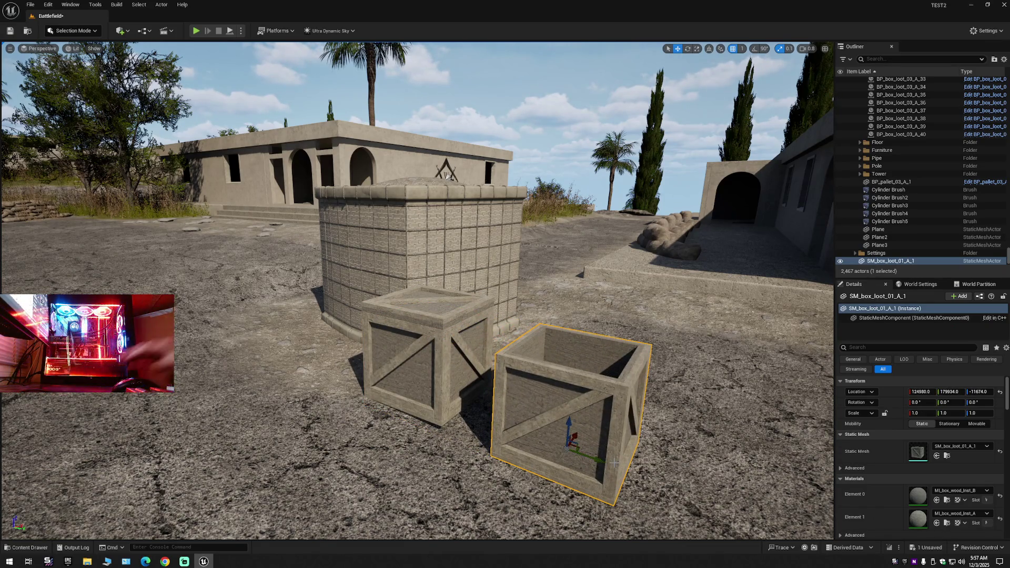
key("Delete")
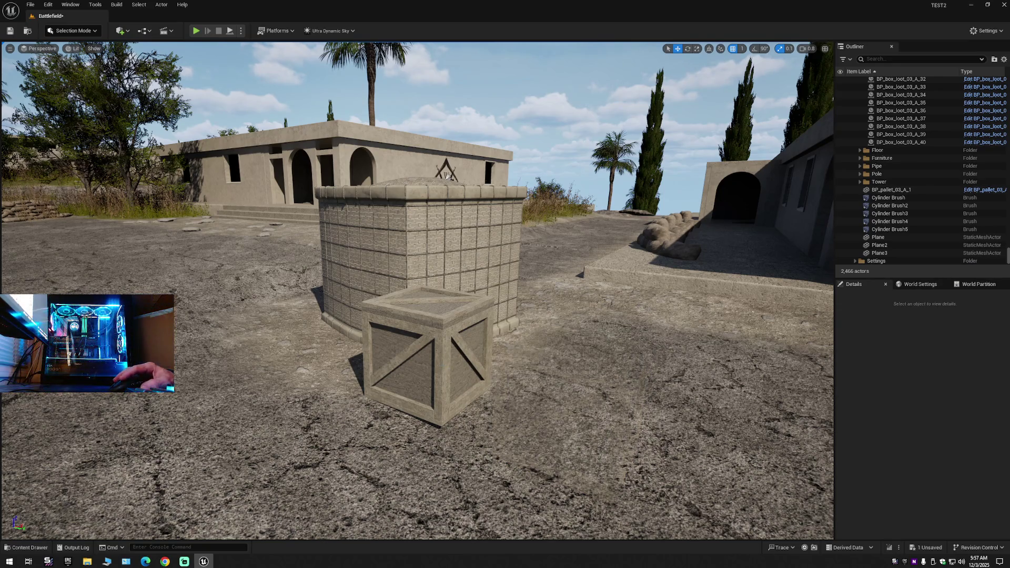
left_click(463, 356)
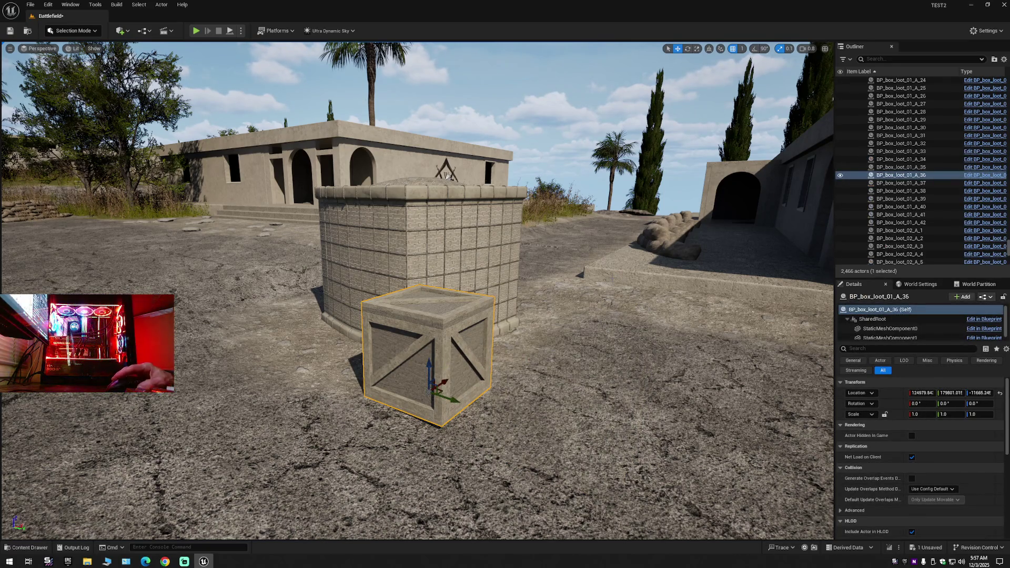
mouse_move(593, 281)
left_mouse_down()
mouse_move(86, 95)
mouse_move(309, 153)
mouse_move(131, 105)
left_mouse_up()
scroll(131, 105, "down", 5)
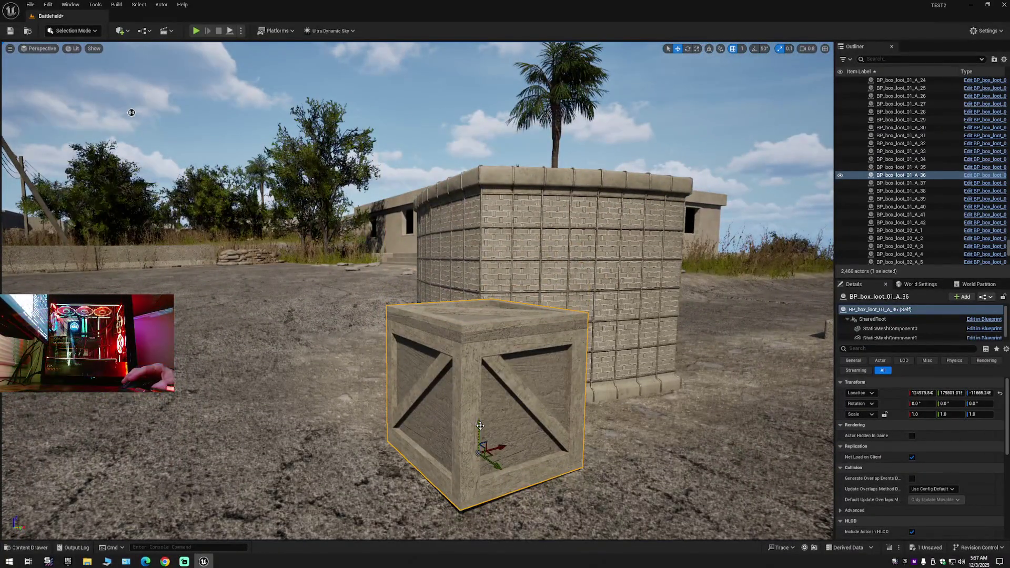
left_click_drag(480, 425, 480, 436)
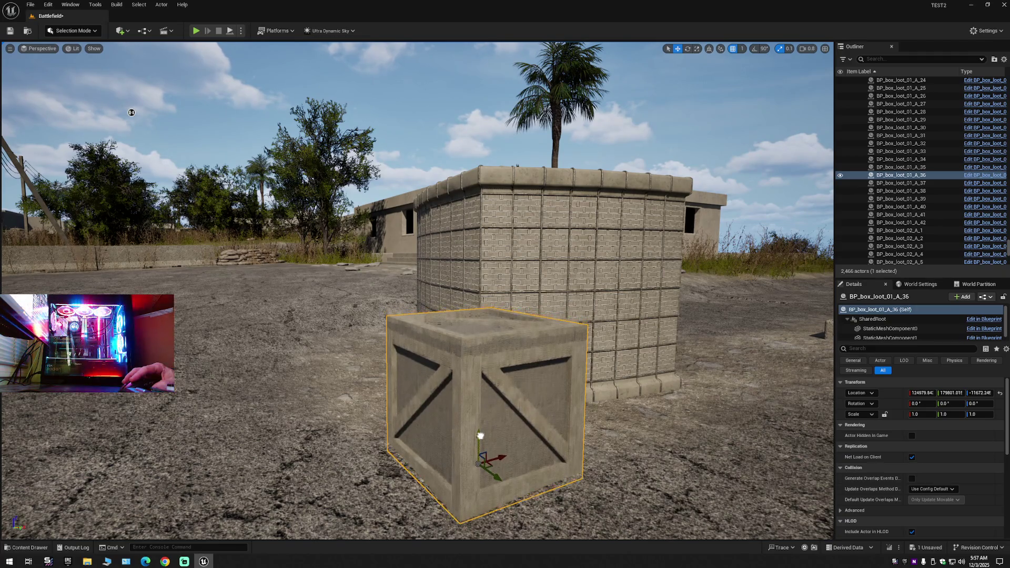
Alt-drag a crate copy by the HESCO wall, rotate it about 58.7° on Z, and push it closer.
mouse_move(532, 415)
left_mouse_down()
mouse_move(427, 327)
mouse_move(450, 379)
mouse_move(319, 357)
left_mouse_up()
scroll(416, 289, "up", 5)
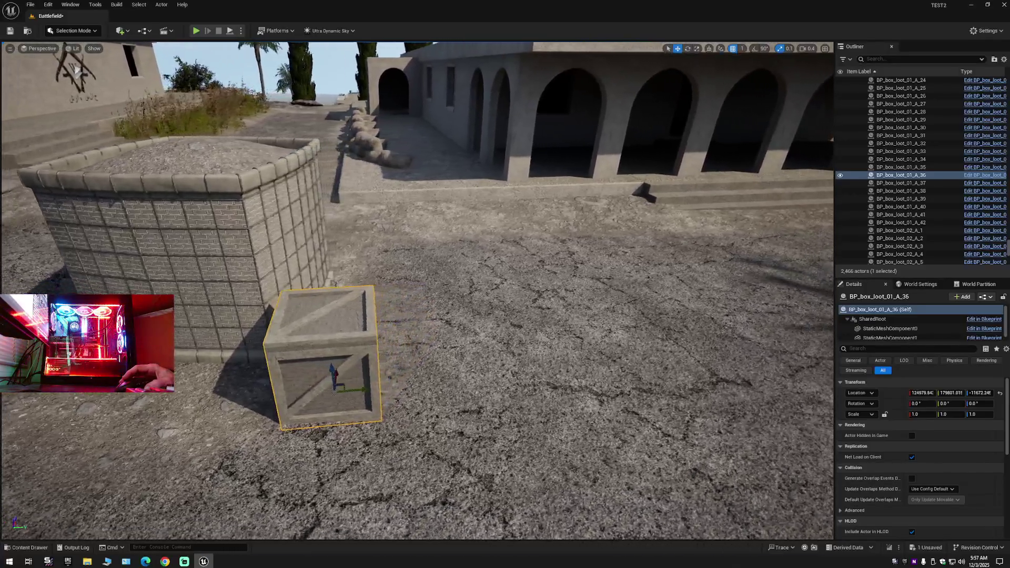
left_click_drag(320, 358, 247, 352)
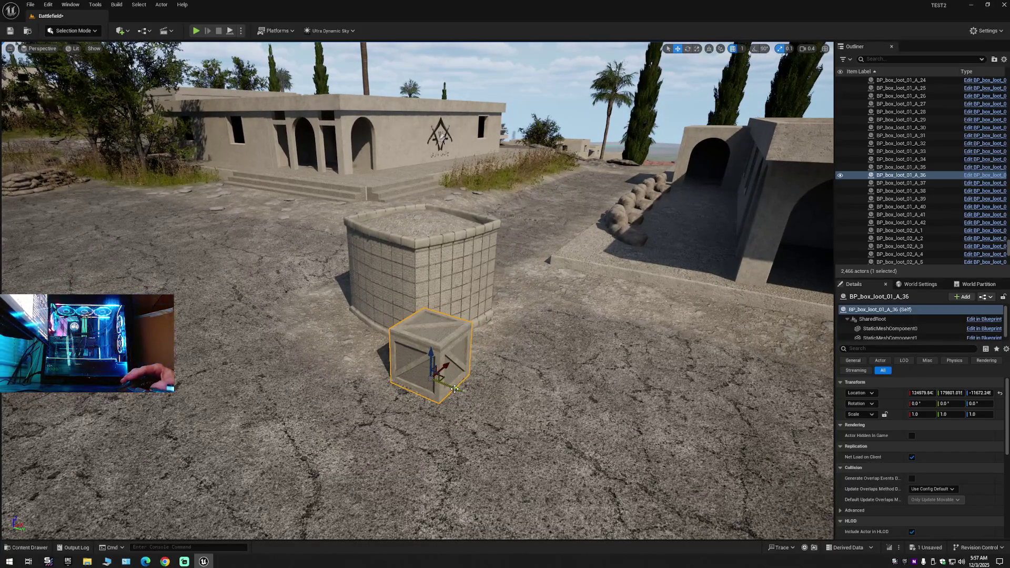
left_click_drag(455, 388, 334, 339)
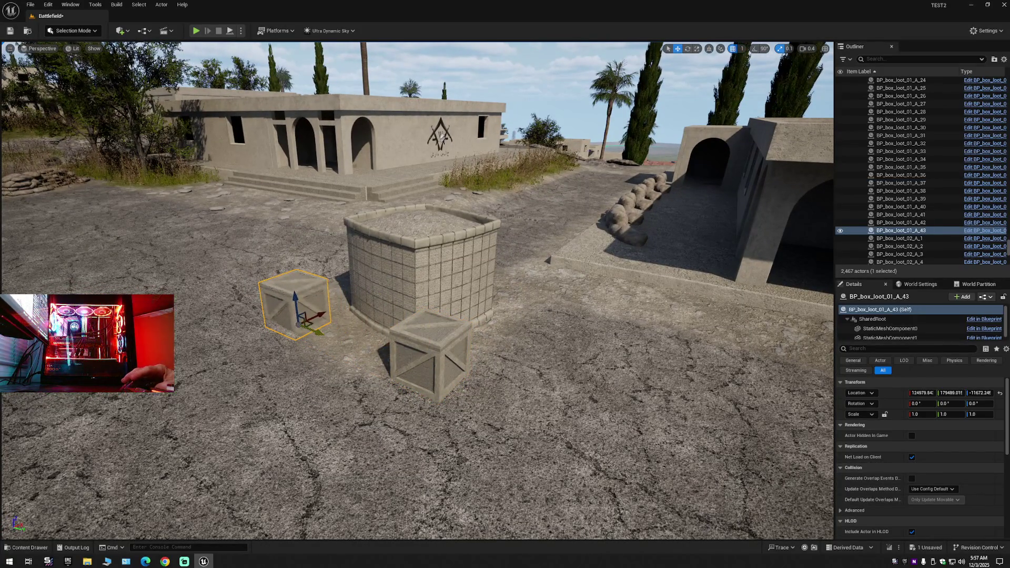
scroll(374, 355, "up", 10)
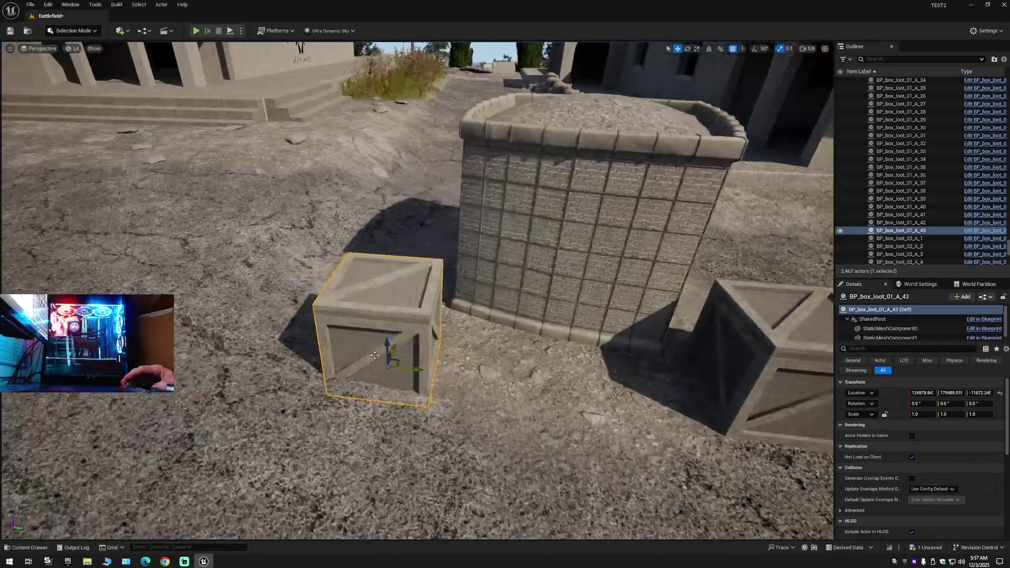
key("e")
mouse_move(401, 342)
left_mouse_down()
mouse_move(432, 357)
mouse_move(421, 337)
left_mouse_up()
scroll(432, 357, "up", 5)
key("r")
mouse_move(409, 397)
left_mouse_down()
mouse_move(426, 361)
mouse_move(462, 342)
left_mouse_up()
scroll(460, 344, "up", 5)
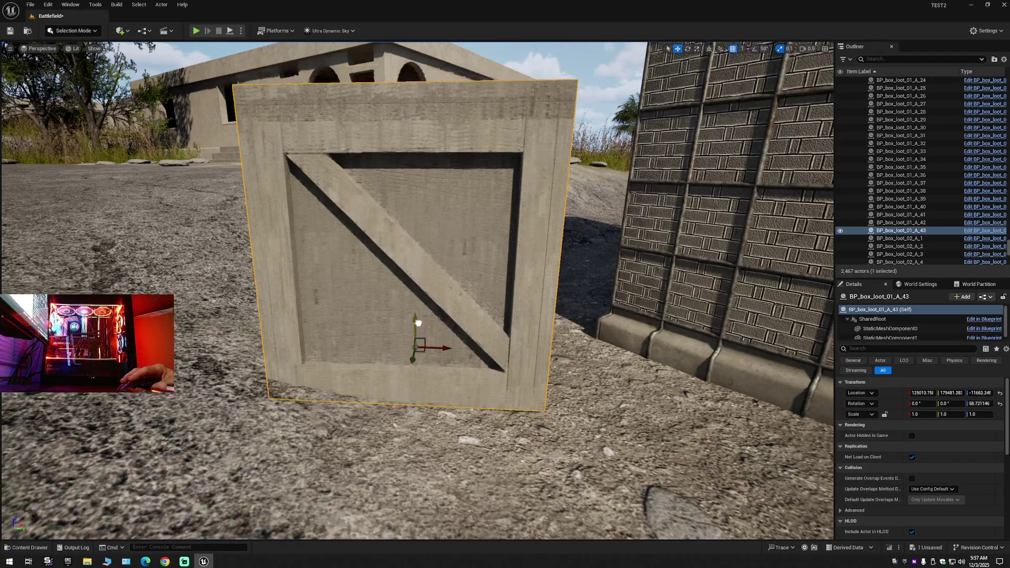
Inspect BP_box_loot_01_A_43 from above, then fly back to the sandbag wall.
left_click_drag(418, 328, 573, 371)
scroll(510, 330, "up", 6)
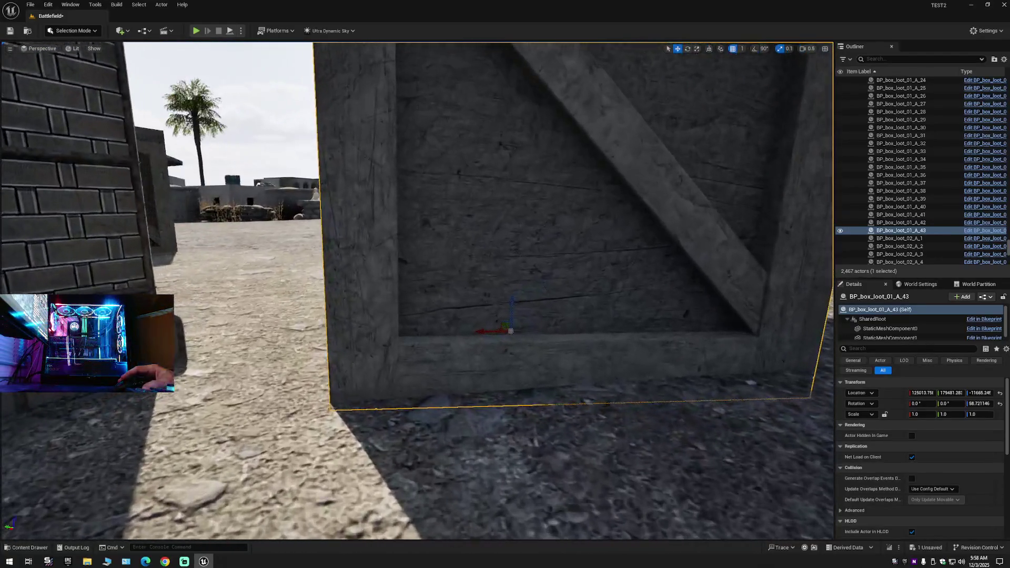
scroll(510, 330, "down", 5)
mouse_move(510, 330)
left_mouse_down()
mouse_move(547, 336)
mouse_move(558, 316)
mouse_move(584, 331)
mouse_move(657, 339)
left_mouse_up()
mouse_move(292, 90)
left_mouse_down()
mouse_move(278, 68)
mouse_move(291, 101)
mouse_move(281, 140)
left_mouse_up()
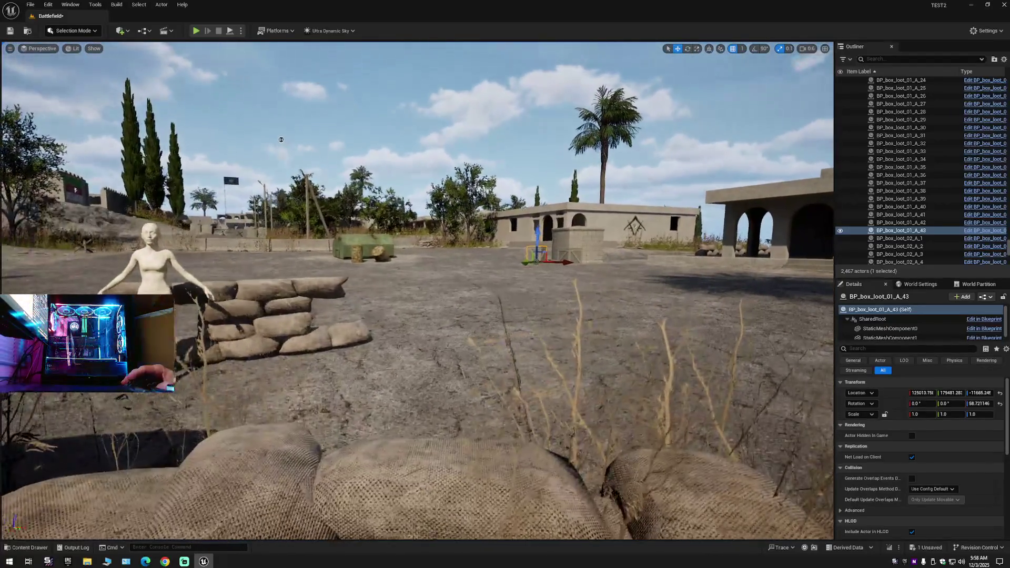
right_click(910, 79)
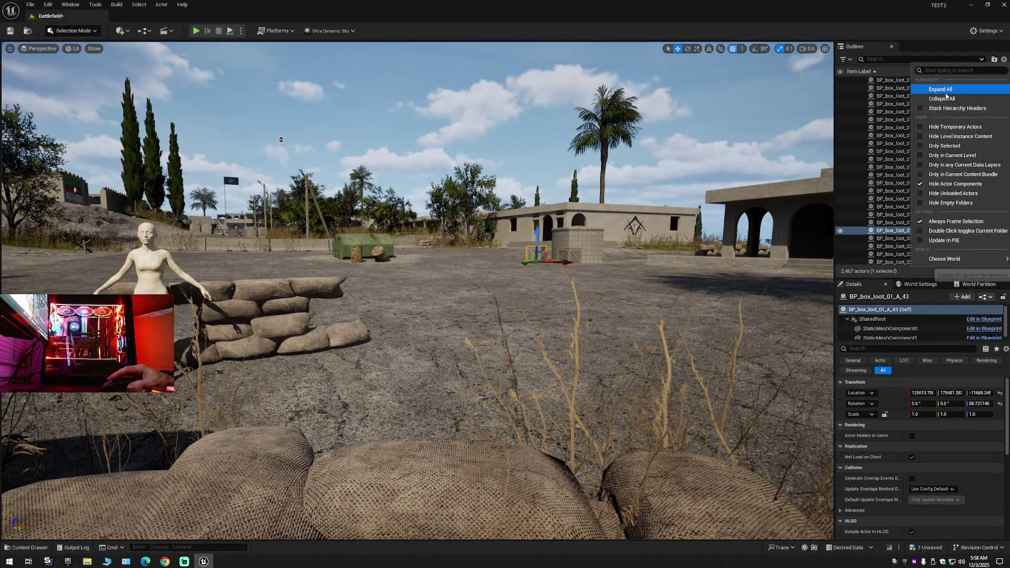
Collapse all Outliner entries, expand Battlefield (Editor), and save /Game/TEST2/Battlefield.
left_click(926, 98)
double_click(858, 82)
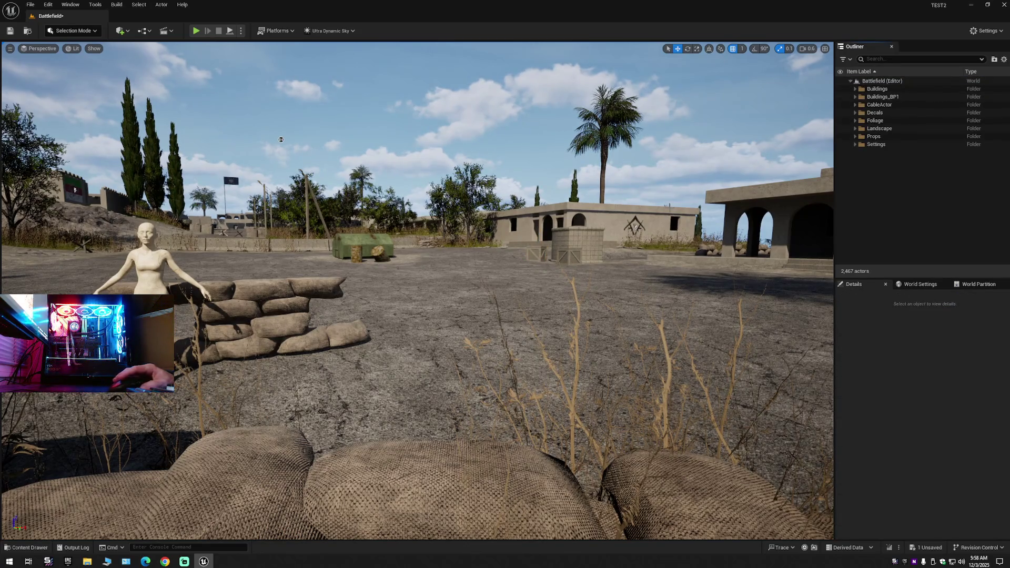
left_click_drag(280, 139, 283, 141)
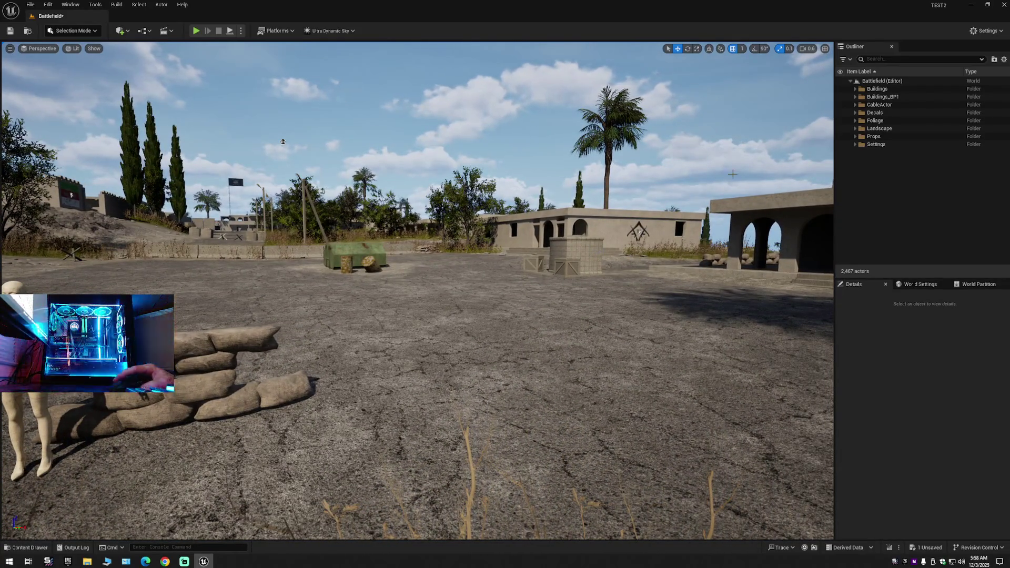
left_click(10, 31)
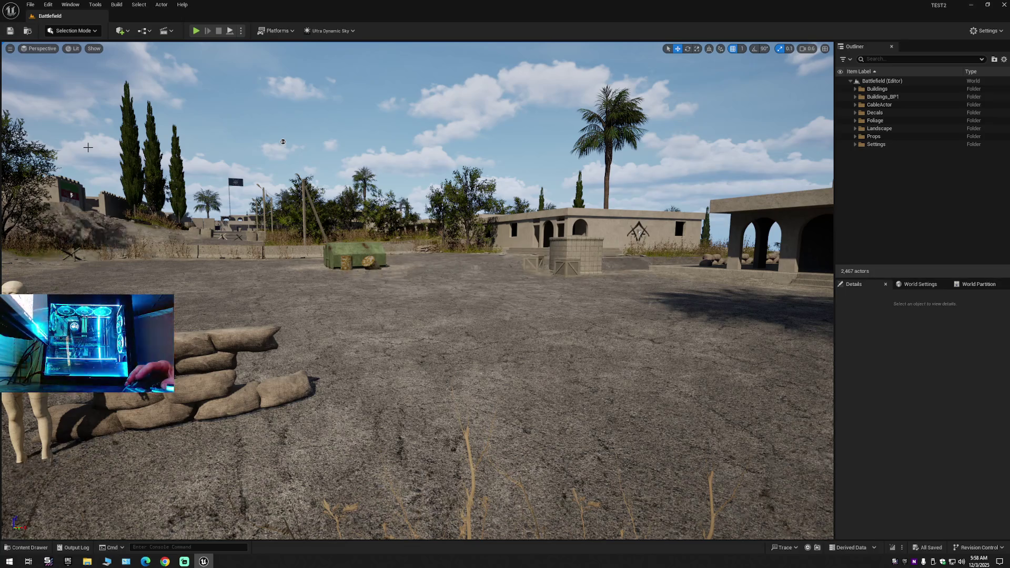
Reload Battlefield.umap from the File menu, confirming replacement, then bring up Streamlabs Desktop.
left_click(30, 4)
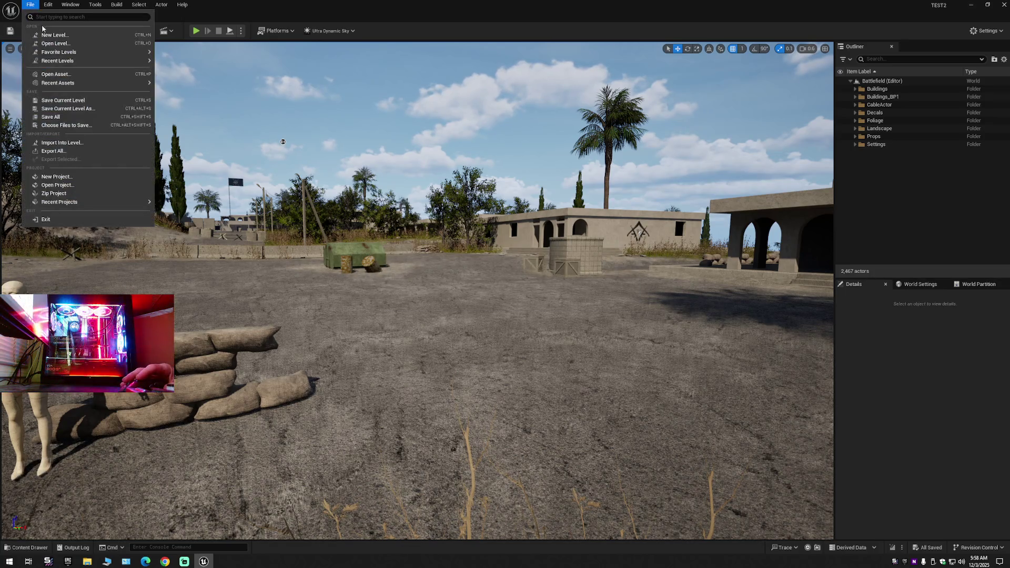
left_click(72, 101)
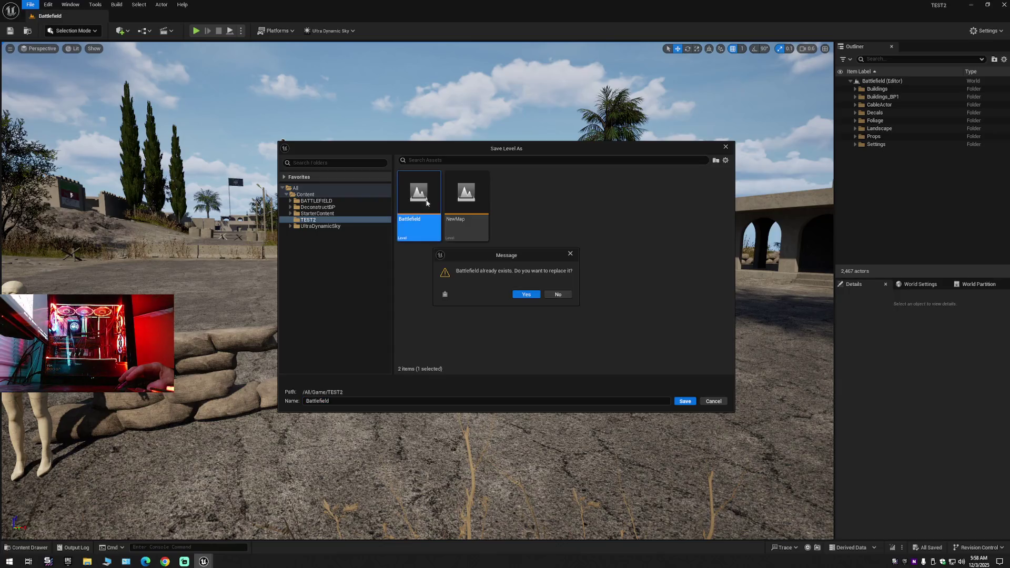
left_click(531, 295)
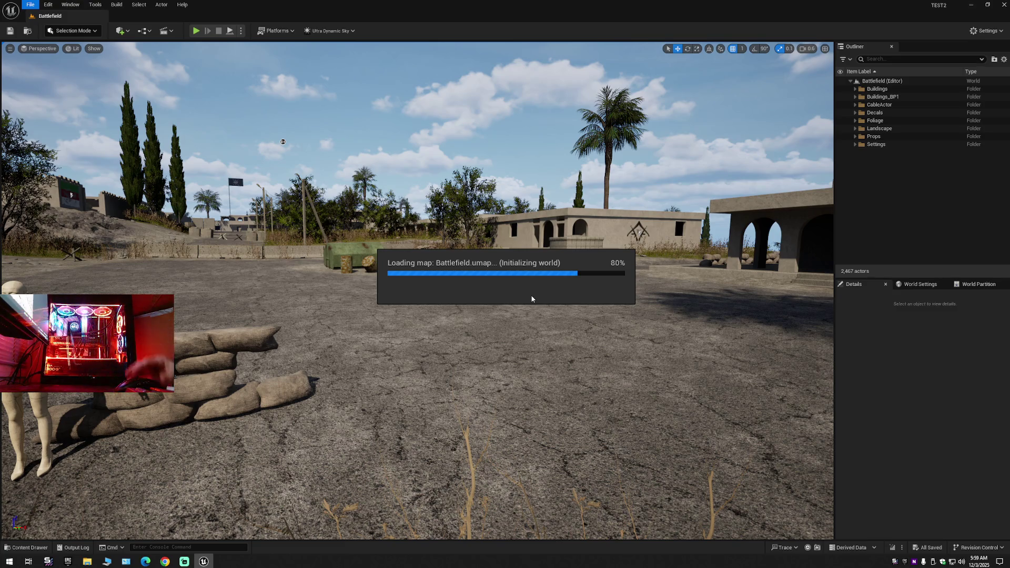
left_click(178, 563)
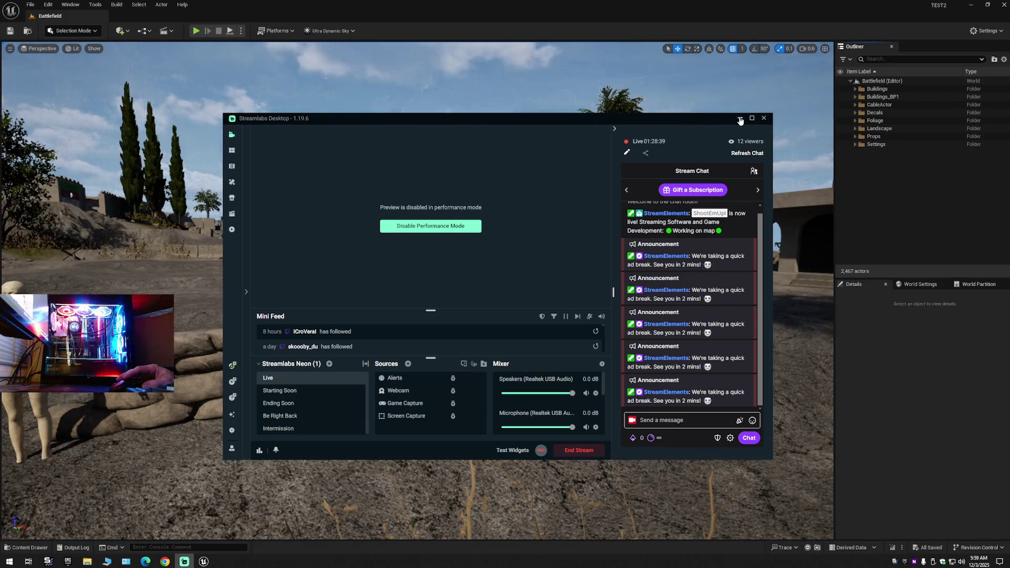
Minimise Streamlabs Desktop to reveal the reloaded Battlefield level with 2,467 actors.
left_click(739, 119)
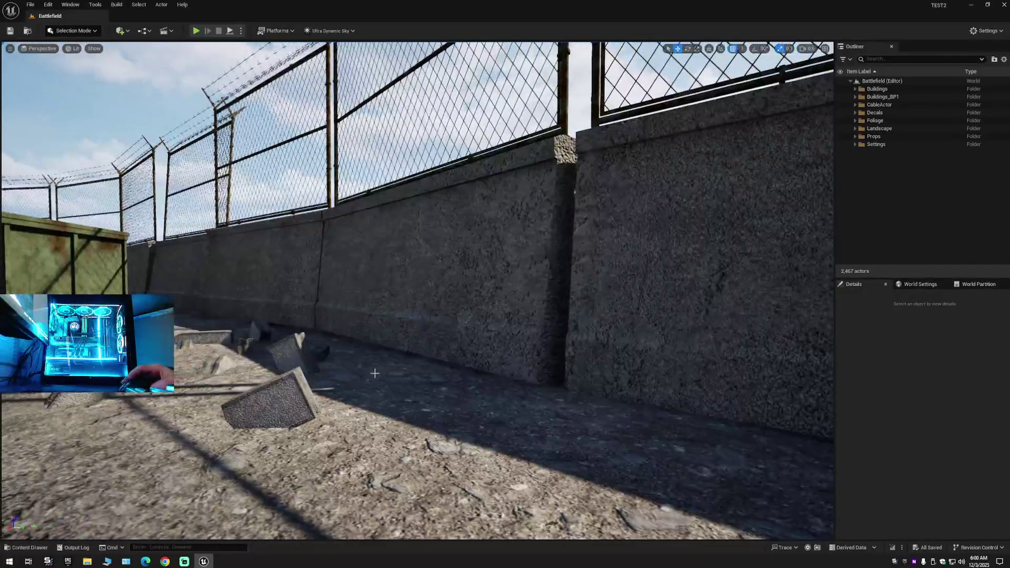
Lower the first pair of fence barriers slightly and drop barrier SM_fence_barrier_02_A5 by one unit.
left_click(269, 272)
left_click(353, 285, "ctrl")
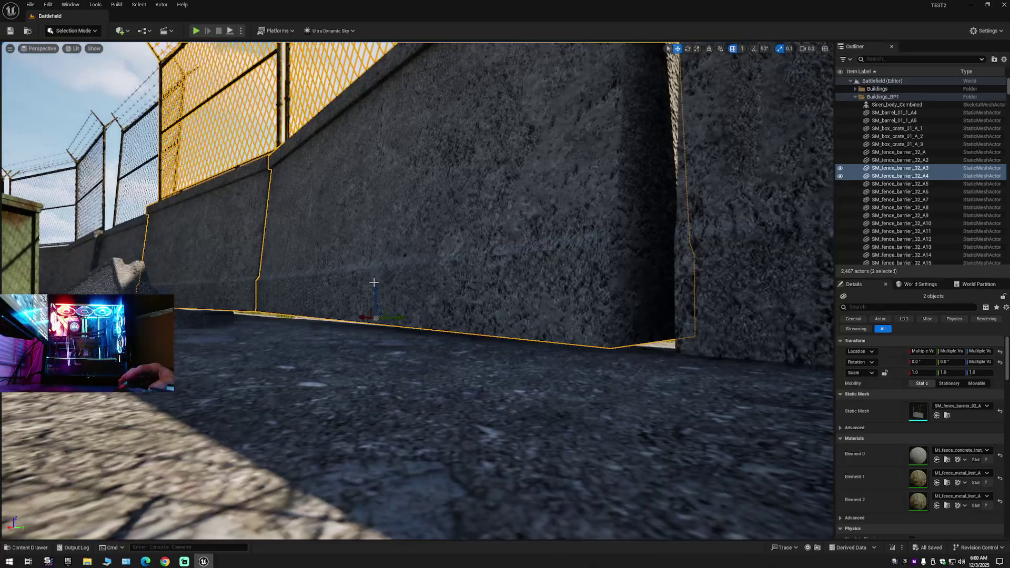
left_click_drag(373, 283, 376, 292)
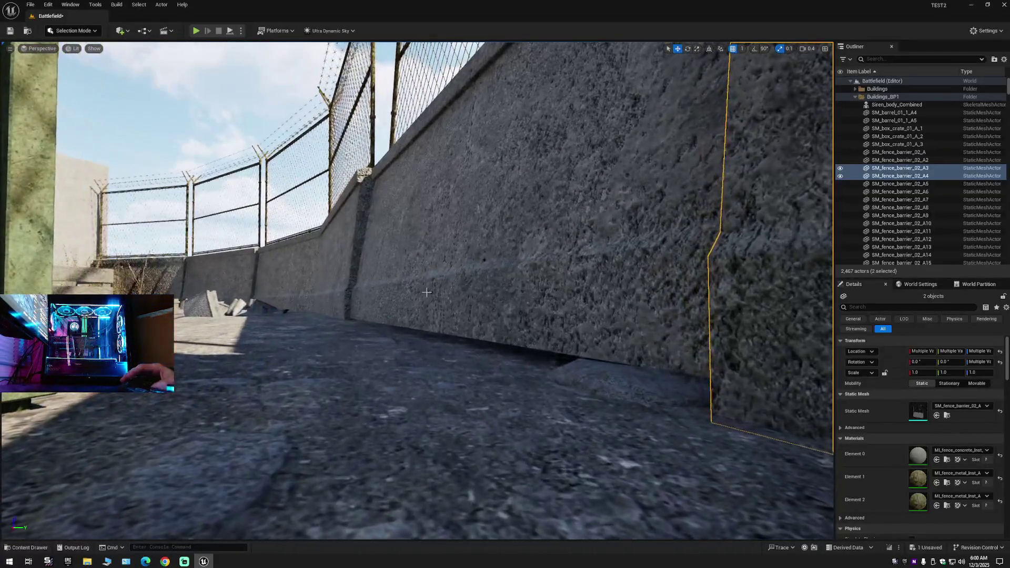
left_click(427, 291)
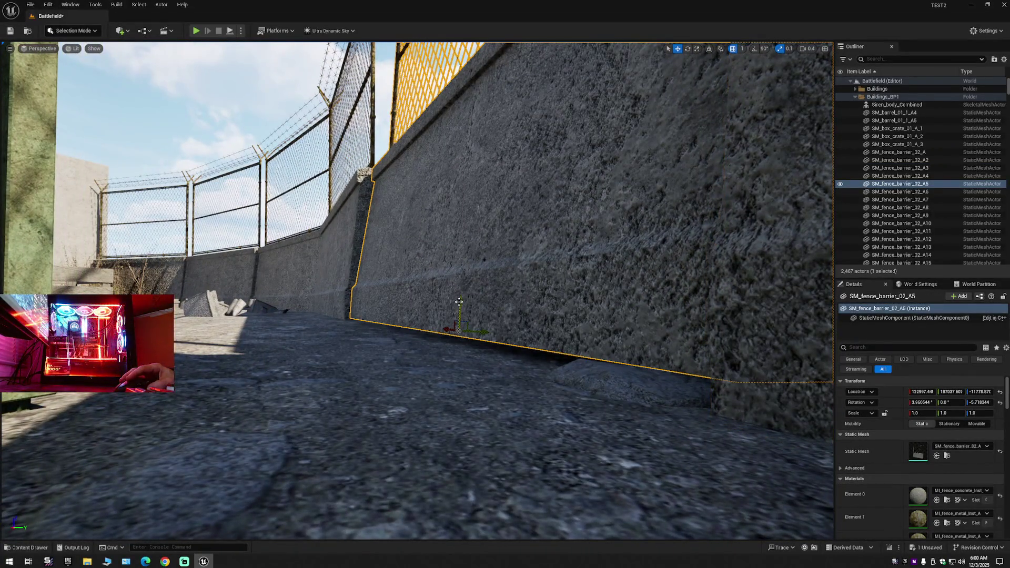
left_click_drag(459, 301, 460, 304)
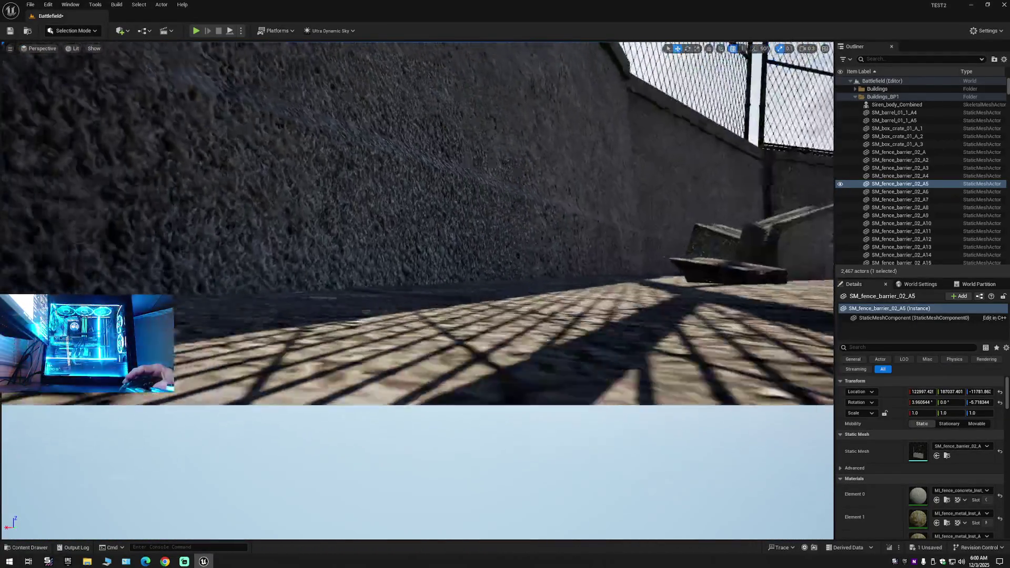
key("s")
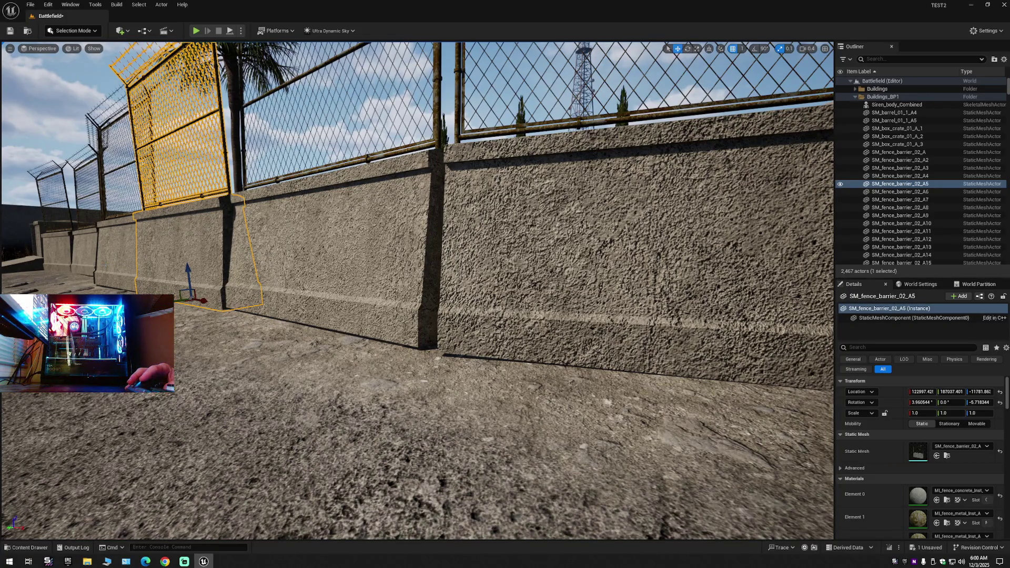
Check fence barriers A4, A6, A7 and A9 along the wall for ground gaps.
left_click(899, 175)
left_click(371, 301)
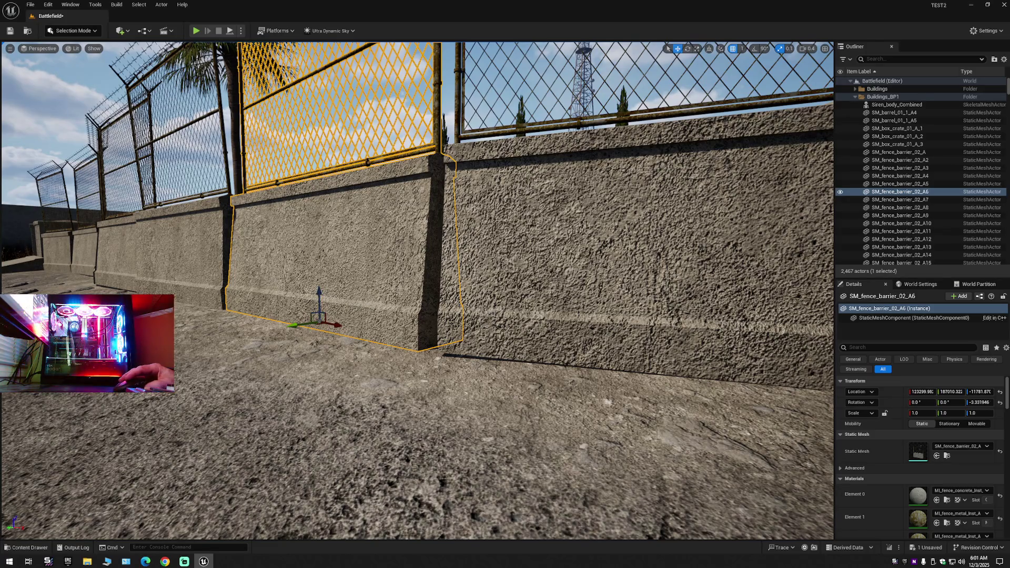
left_click(631, 253)
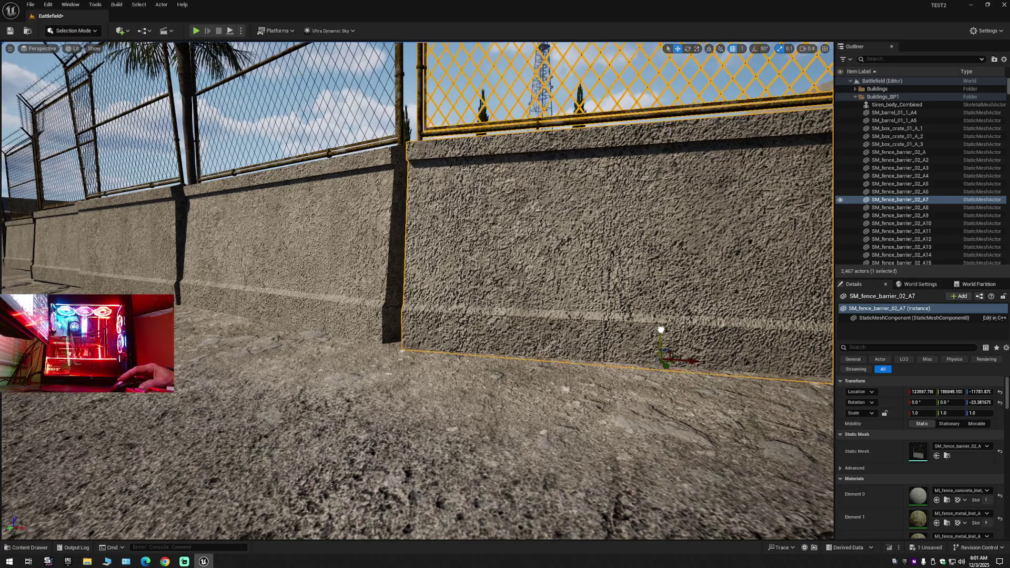
mouse_move(501, 317)
left_mouse_down()
mouse_move(552, 368)
mouse_move(542, 326)
left_mouse_up()
left_click(552, 95)
left_click_drag(552, 94, 473, 105)
Inspect the bases of barriers A8, A7 and A6 up close along the fence line.
left_click_drag(341, 306, 495, 299)
left_click(500, 299)
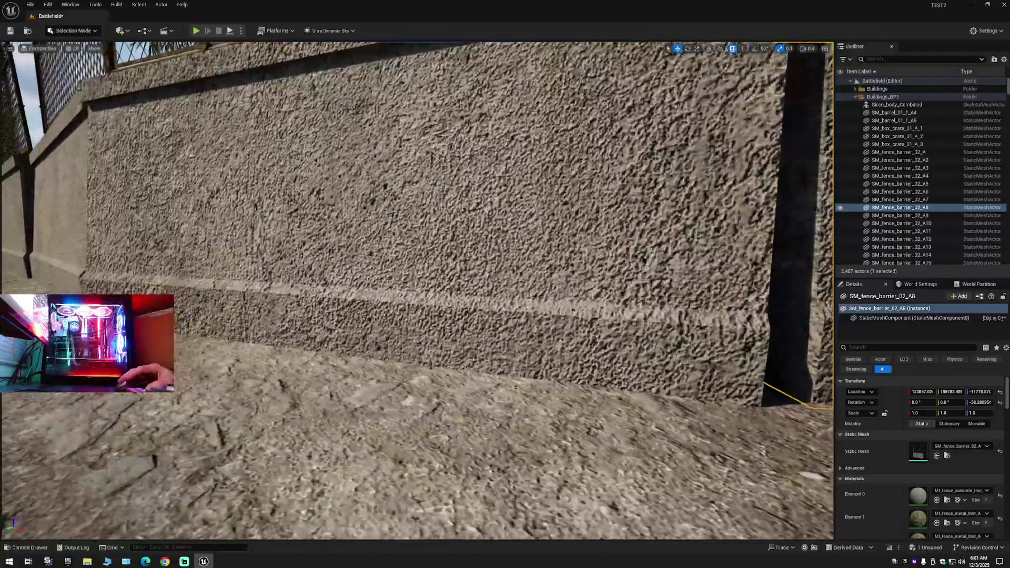
left_click(442, 291)
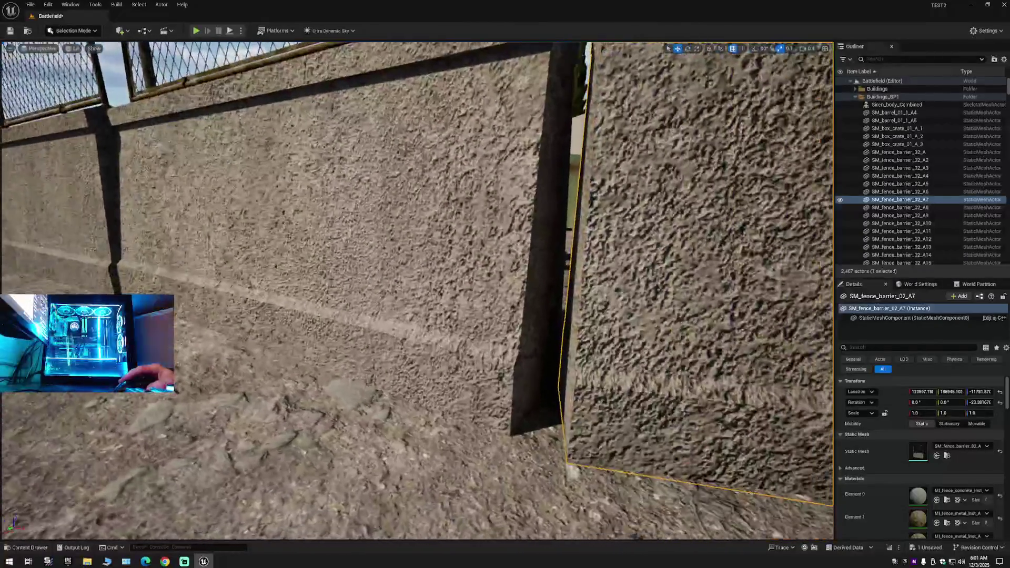
left_click(316, 236)
left_click_drag(316, 237, 347, 237)
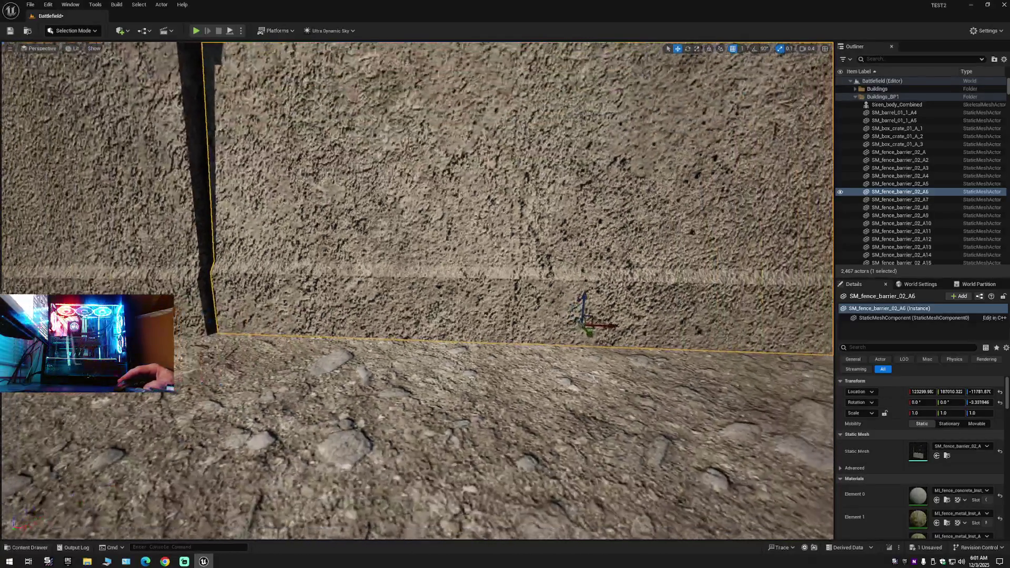
left_click_drag(347, 237, 368, 221)
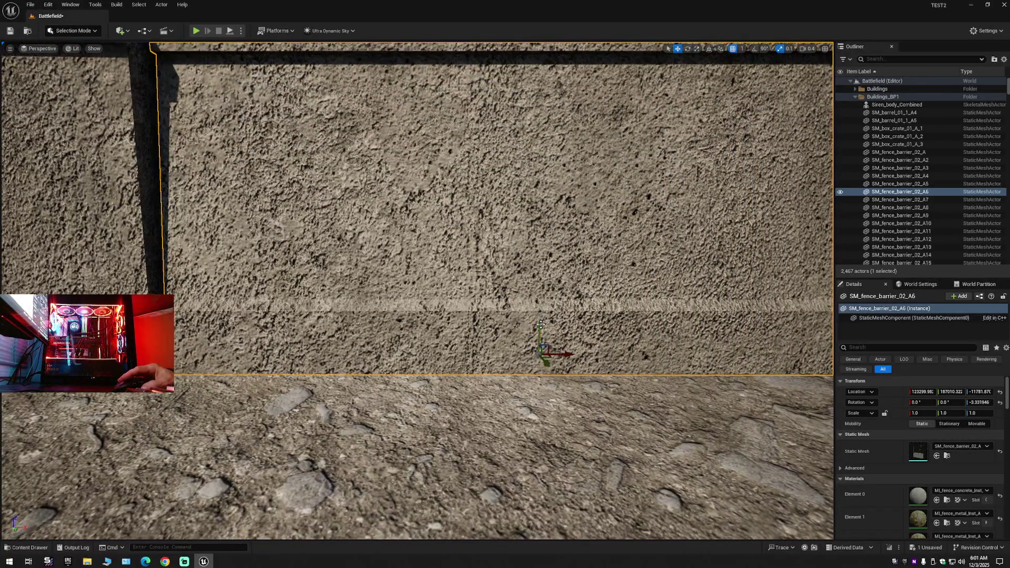
left_click_drag(369, 221, 336, 274)
Lower barrier A5 one more unit and sink barrier A4 about five units into the ground.
left_click(473, 237)
left_click_drag(421, 263, 474, 226)
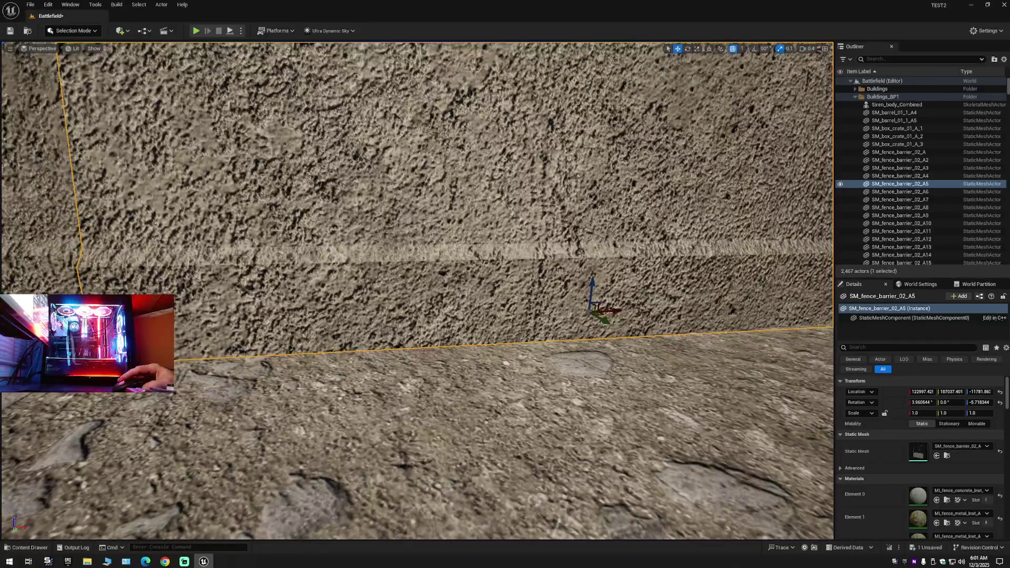
left_click_drag(592, 284, 593, 286)
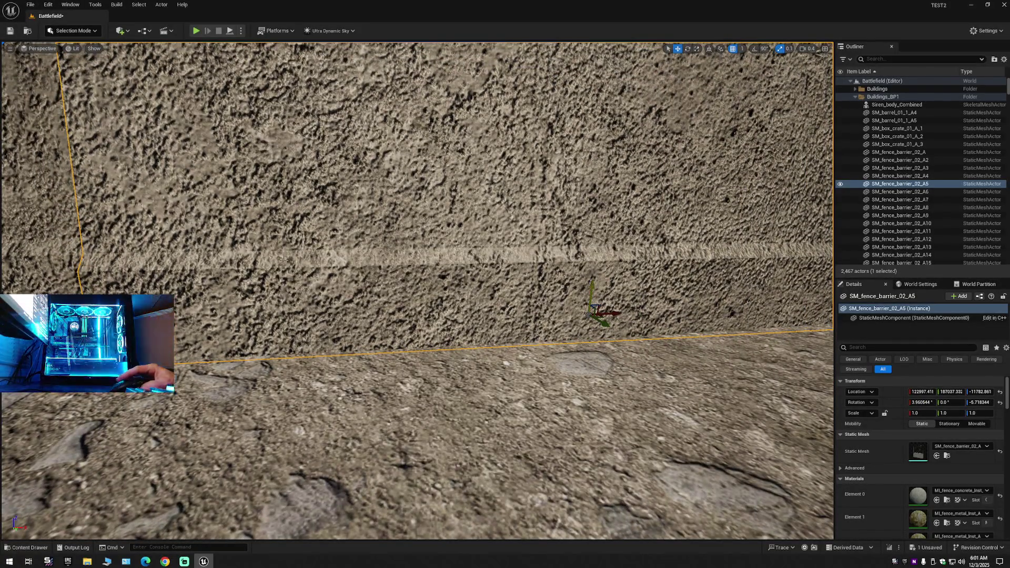
double_click(899, 175)
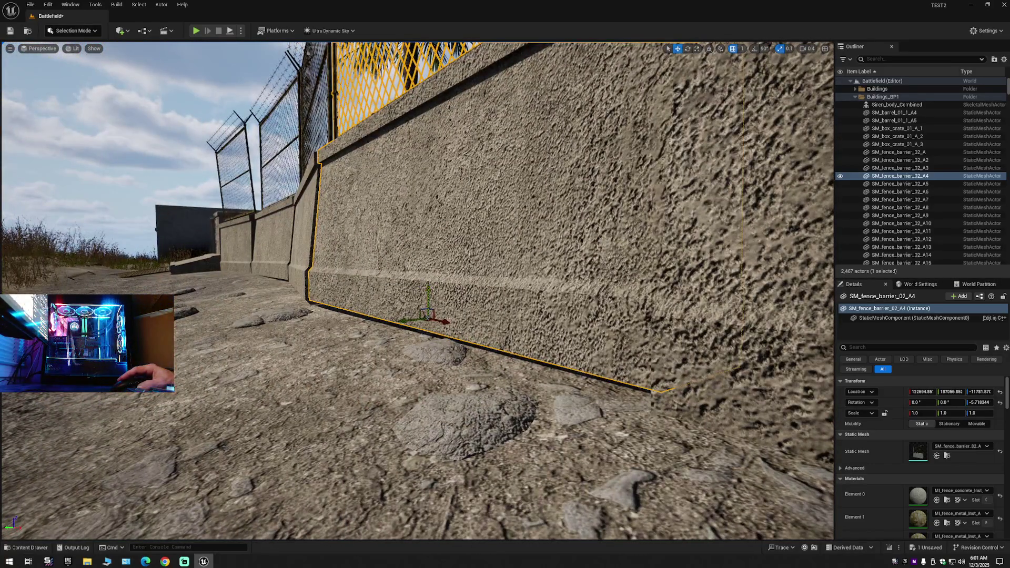
mouse_move(428, 287)
left_mouse_down()
mouse_move(428, 296)
mouse_move(409, 255)
mouse_move(411, 284)
left_mouse_up()
mouse_move(568, 291)
left_mouse_down()
mouse_move(316, 293)
mouse_move(318, 301)
left_mouse_up()
Lower barrier SM_fence_barrier_02_A2 by five units, checking neighbours A3 and A.
left_click(400, 210)
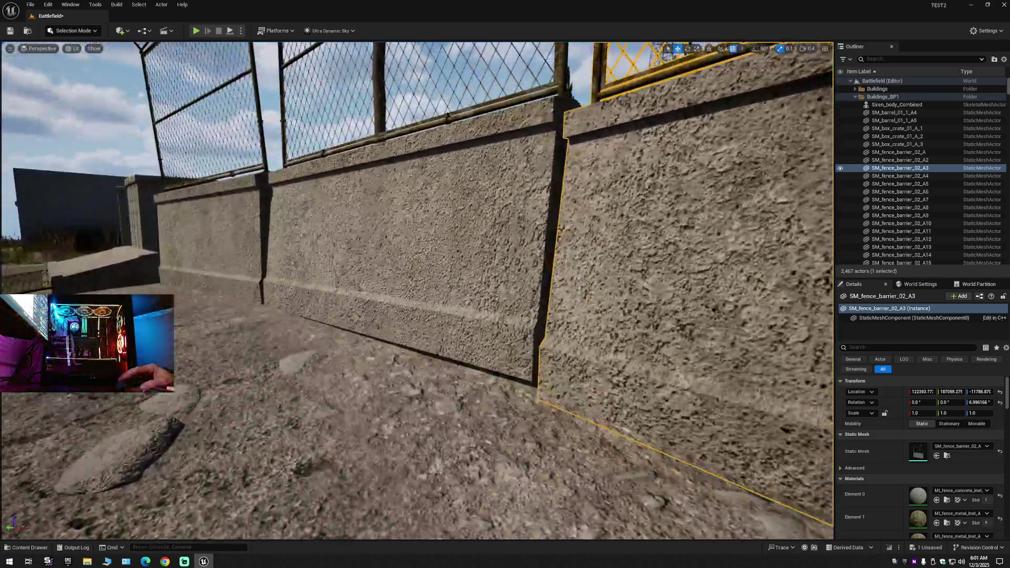
left_click(410, 236)
mouse_move(377, 296)
left_mouse_down()
mouse_move(273, 315)
mouse_move(421, 295)
left_mouse_up()
left_click(337, 308)
left_click(422, 295)
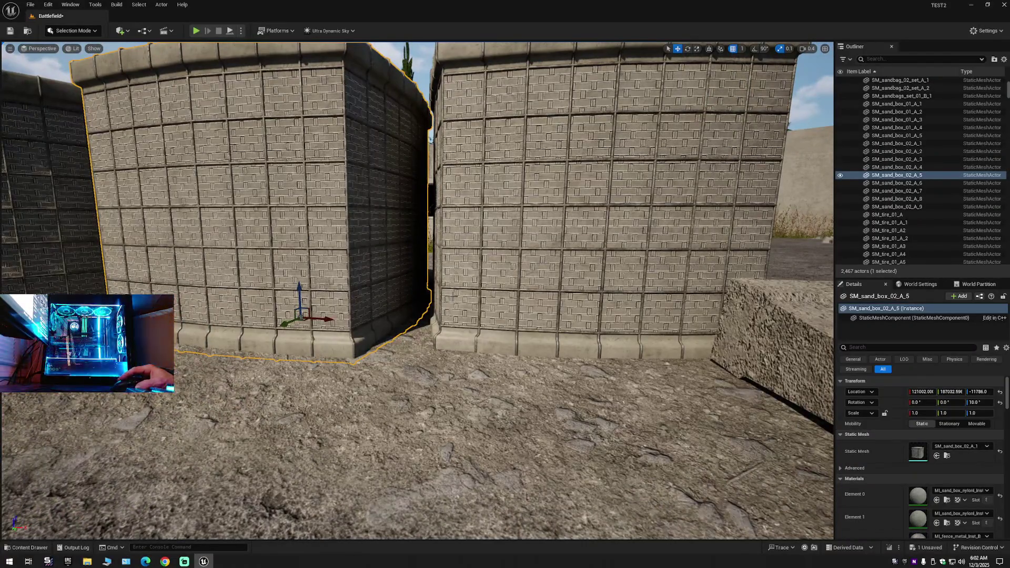
left_click(452, 297)
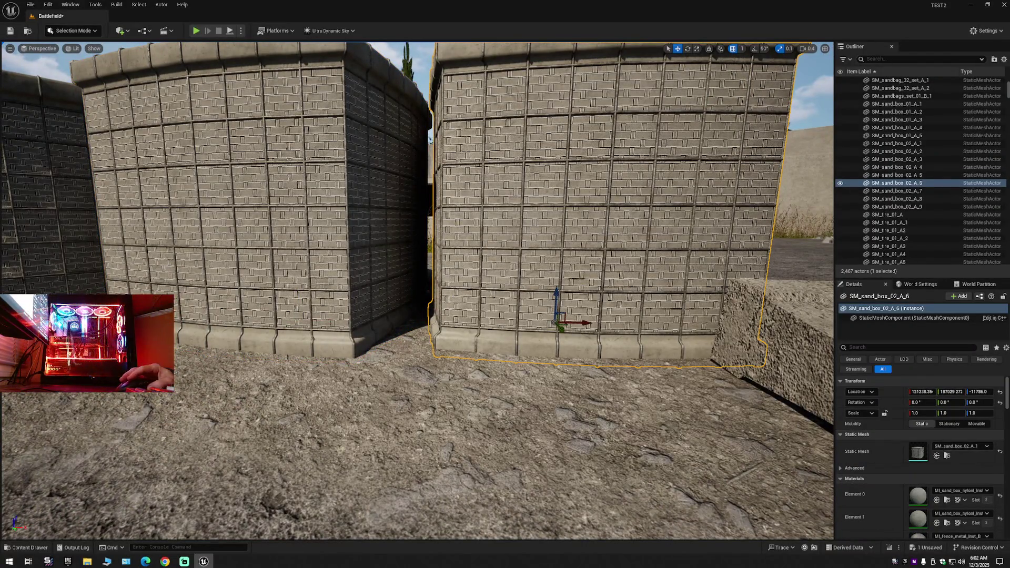
left_click(897, 167)
left_click_drag(421, 295, 374, 294)
mouse_move(195, 256)
left_mouse_down()
mouse_move(178, 247)
mouse_move(196, 256)
left_mouse_up()
key("Up")
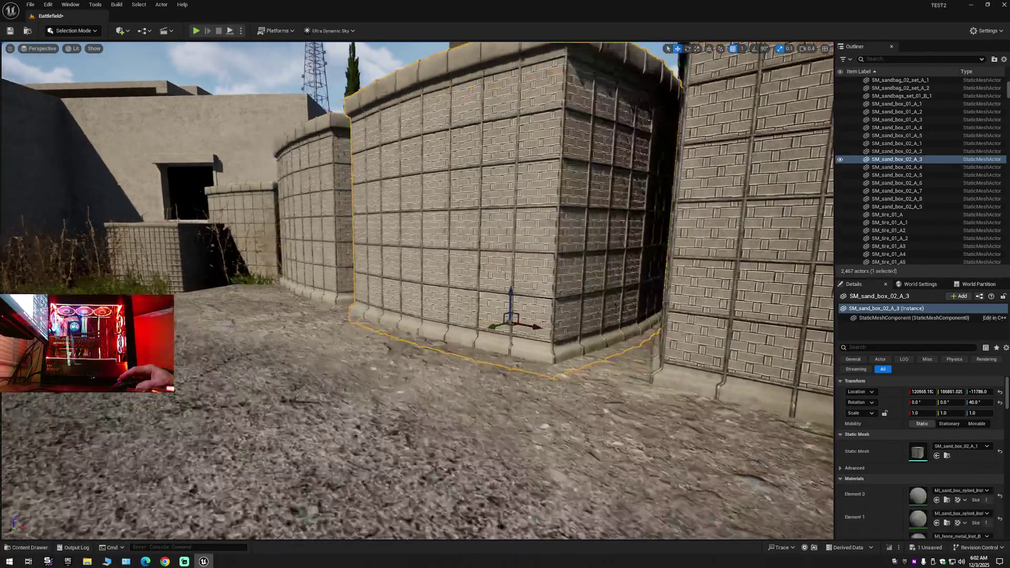
key("Up")
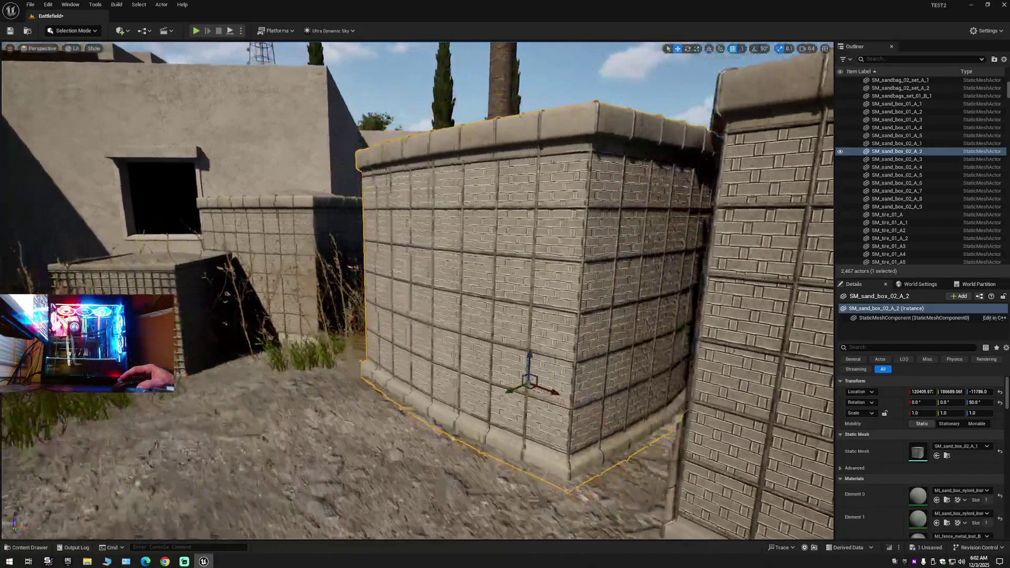
key("Up")
scroll(415, 289, "up", 8)
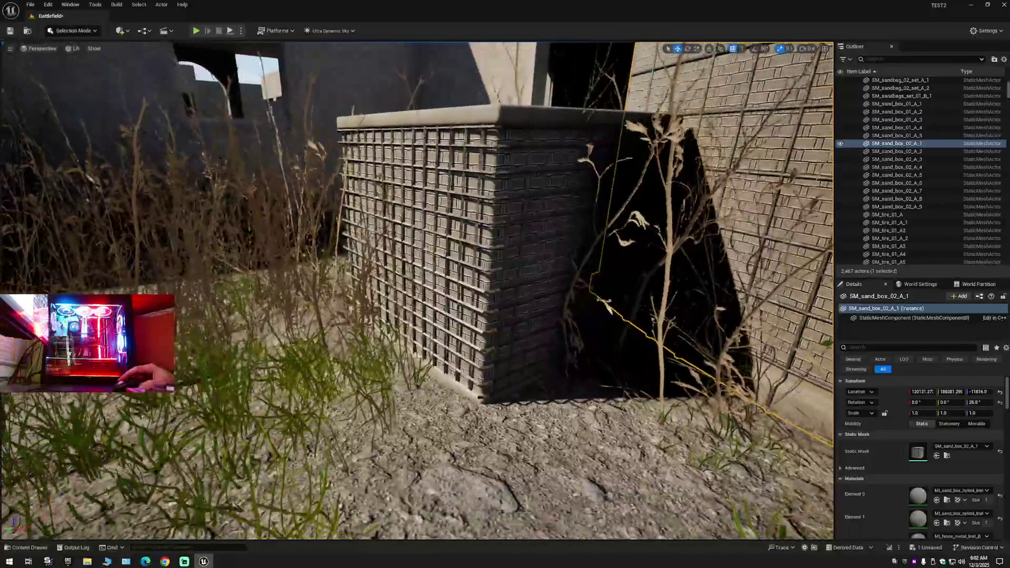
left_click(896, 104)
left_click_drag(415, 289, 441, 255)
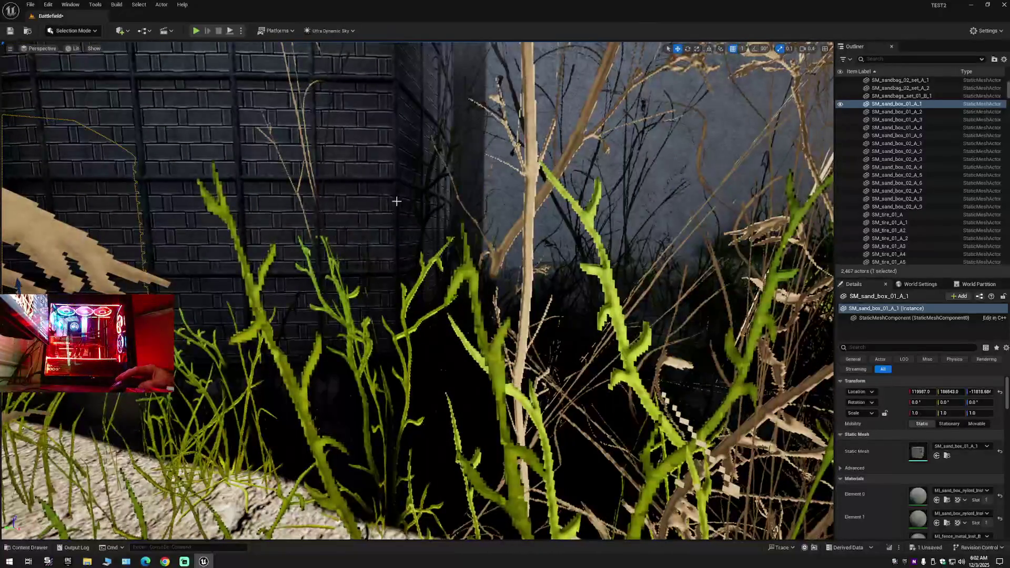
double_click(896, 143)
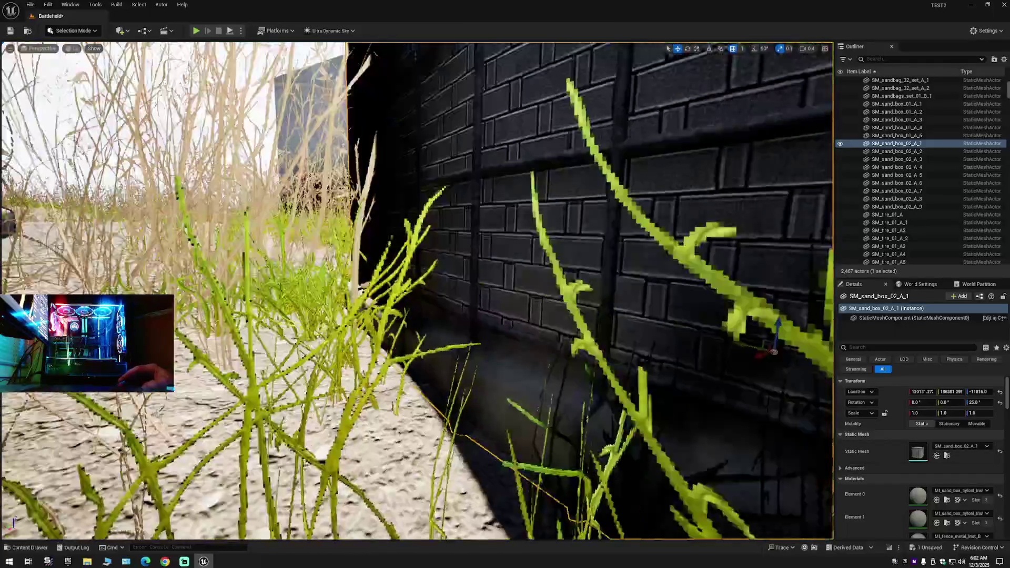
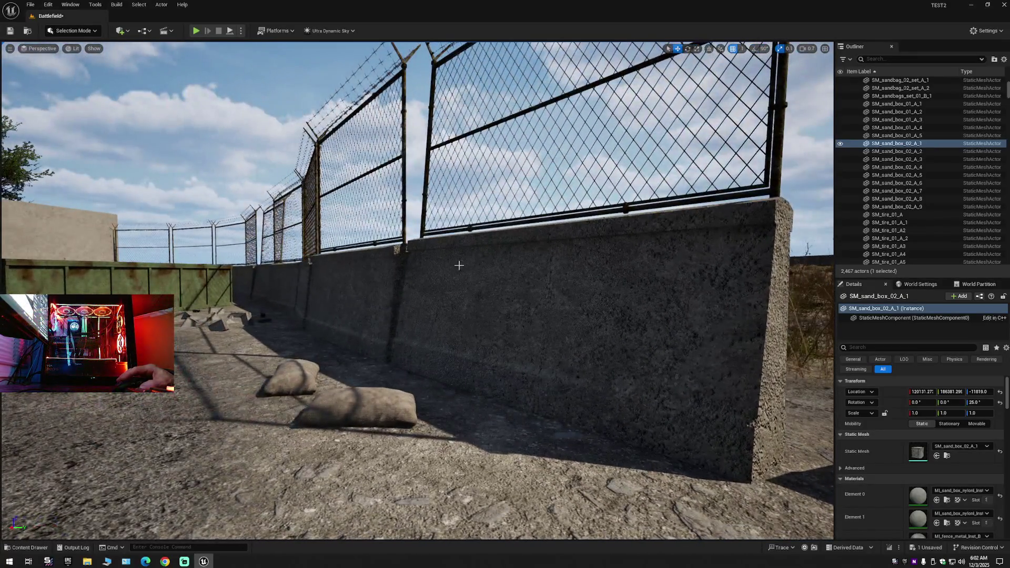
Select the concrete fence barrier sections one by one along the wall.
left_click(458, 266)
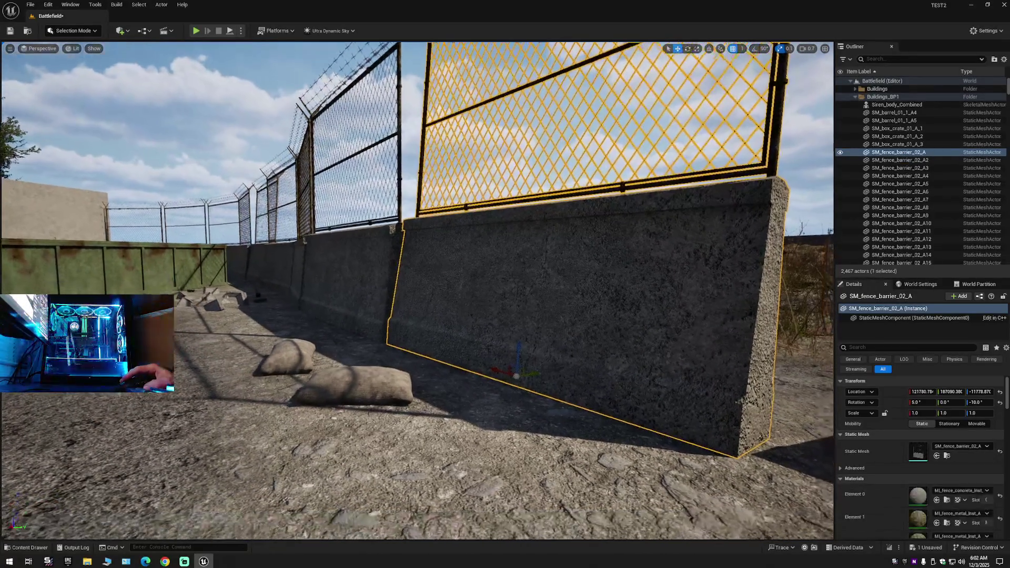
scroll(443, 359, "up", 5)
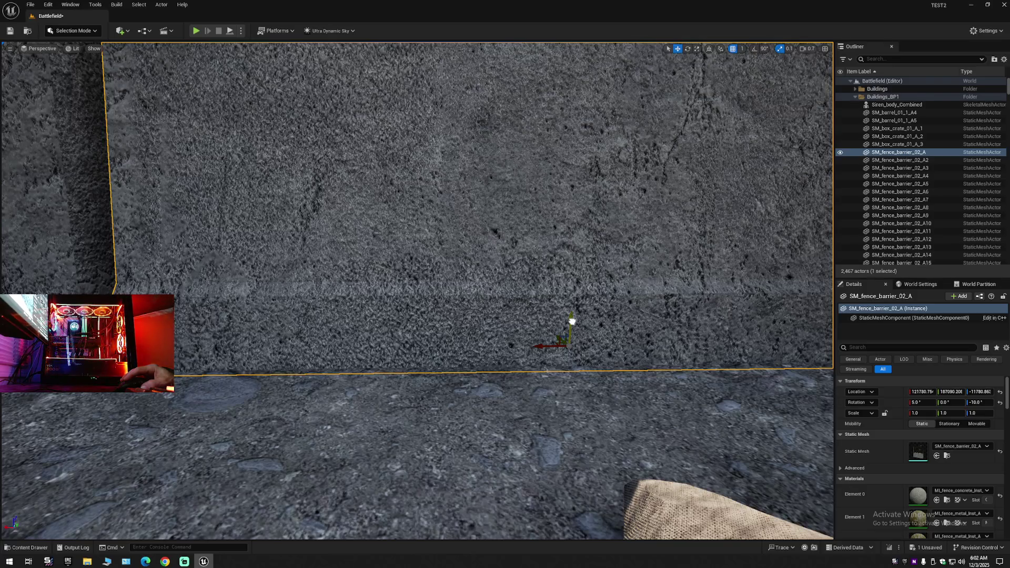
left_click_drag(564, 298, 6, 113)
left_click(533, 255)
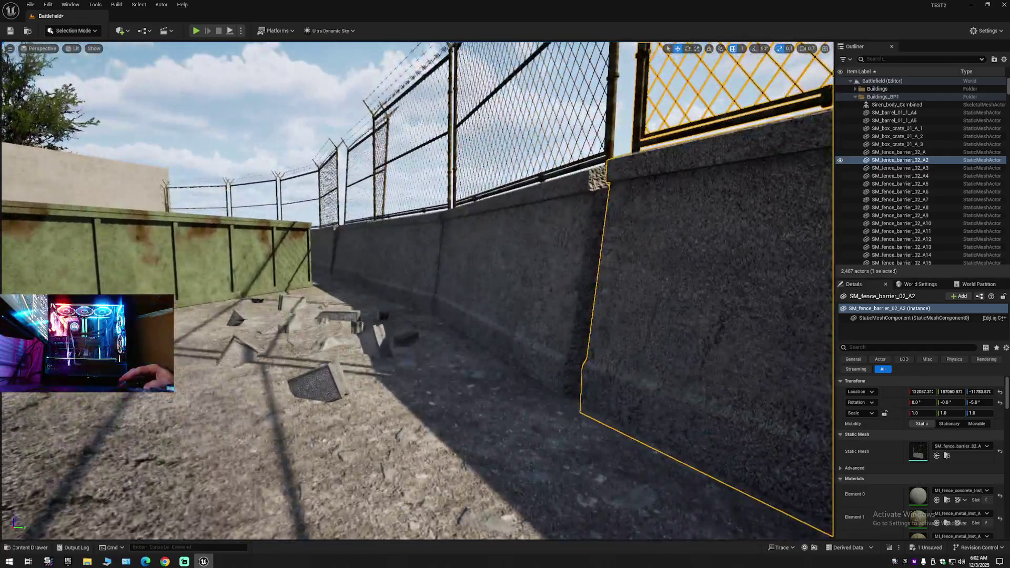
left_click(435, 272)
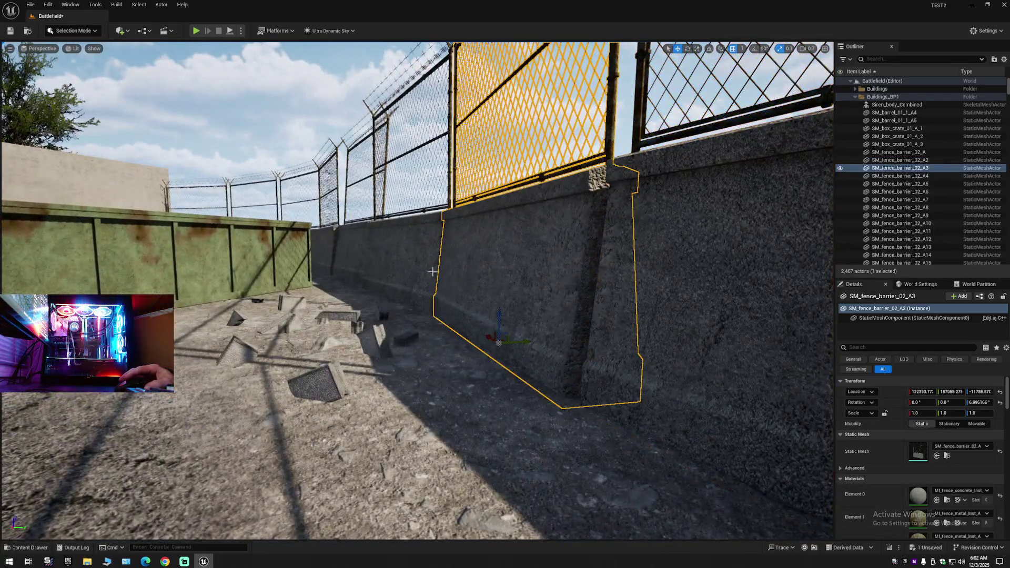
left_click(379, 262, "ctrl")
left_click(351, 252, "ctrl")
left_click(326, 247, "ctrl")
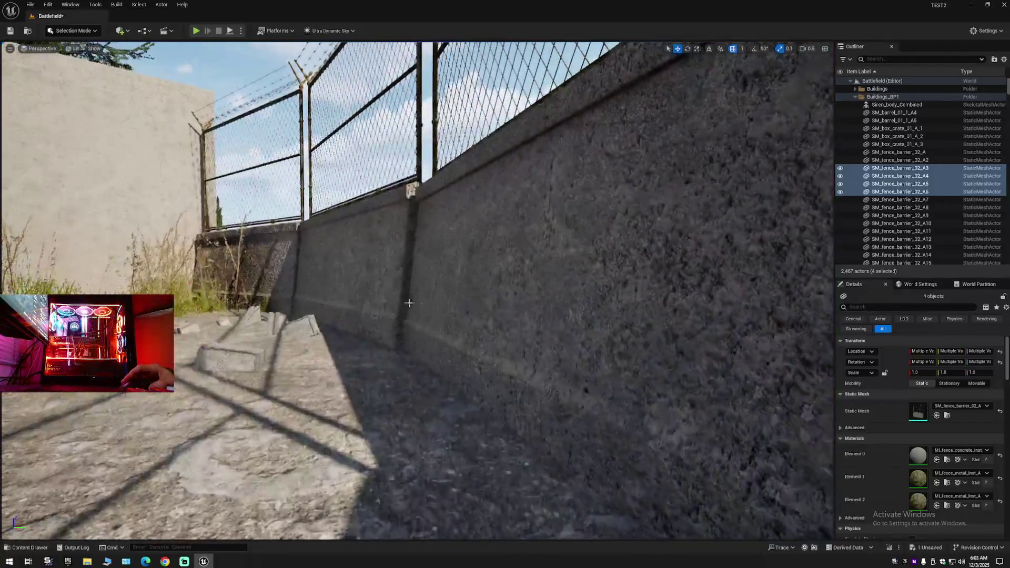
left_click(410, 302)
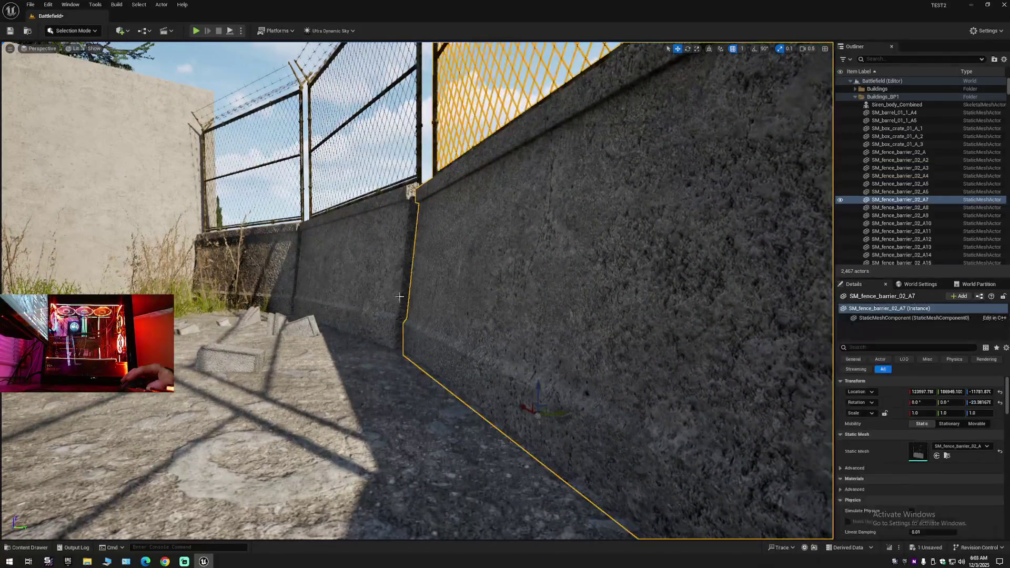
left_click(311, 237, "ctrl")
left_click(192, 237, "ctrl")
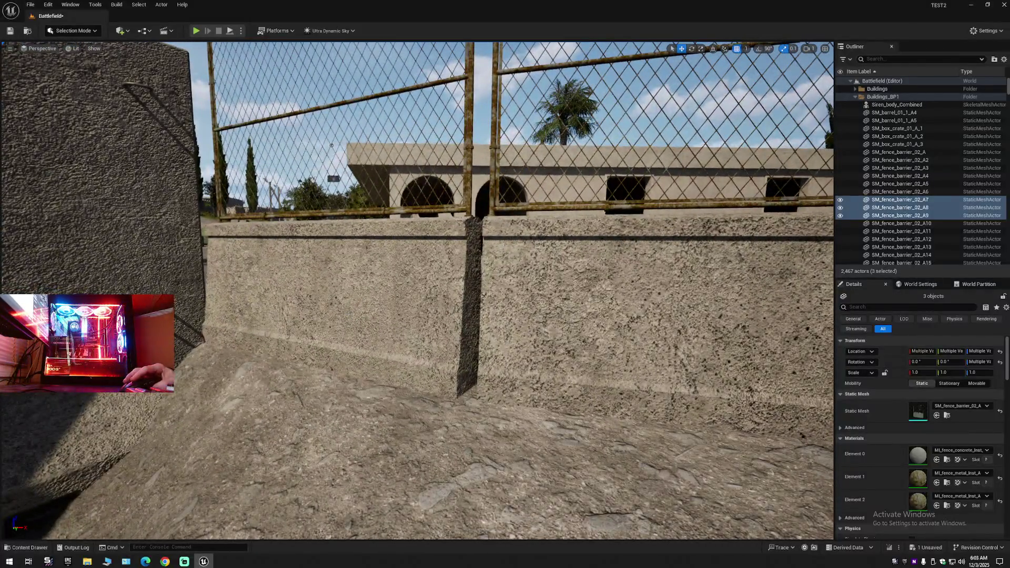
Inspect barrier sections SM_fence_barrier_02_A11 through SM_fence_barrier_02_A17 along the fence.
left_click(463, 335)
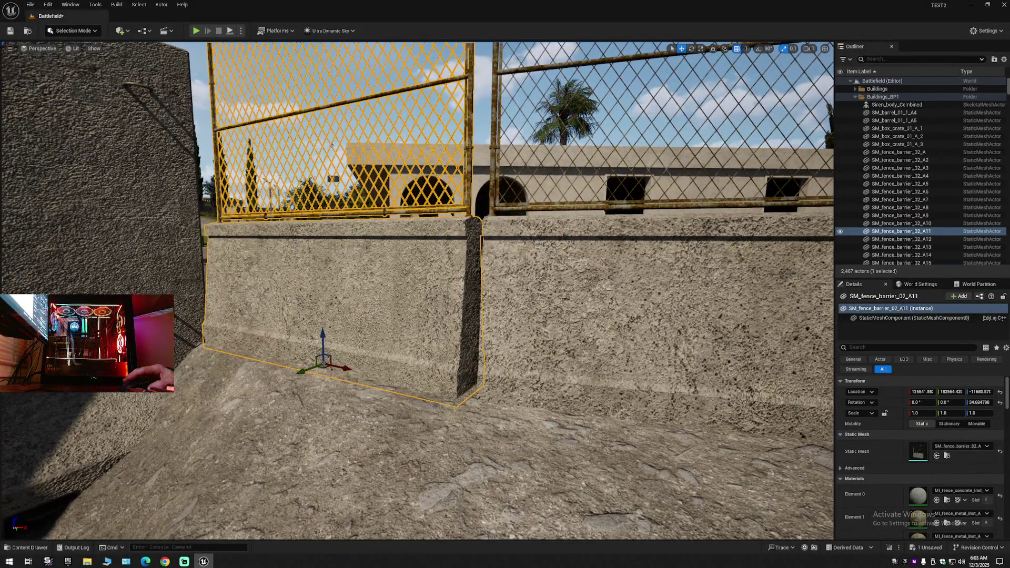
left_click(632, 316)
key("f")
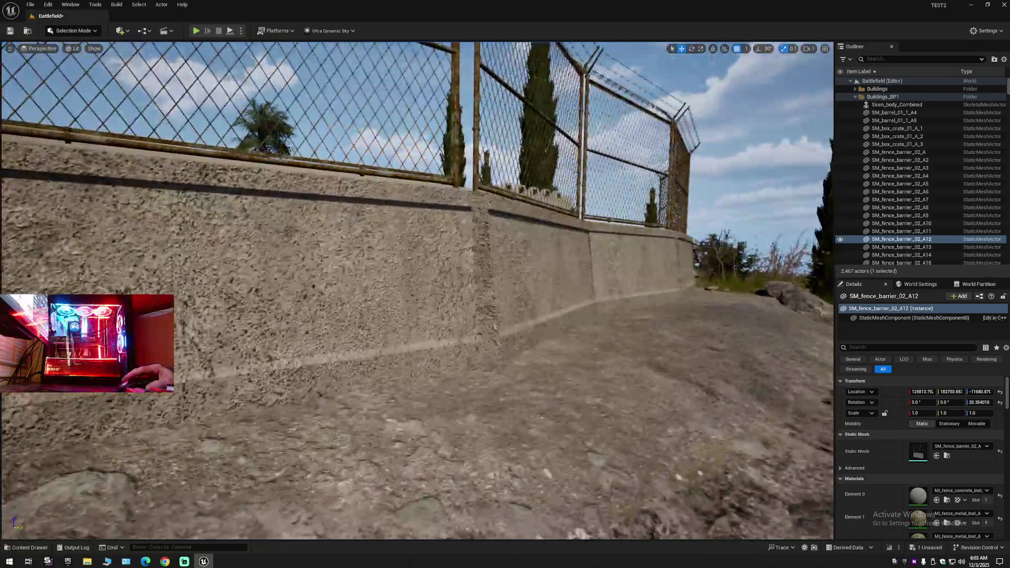
left_click(236, 263)
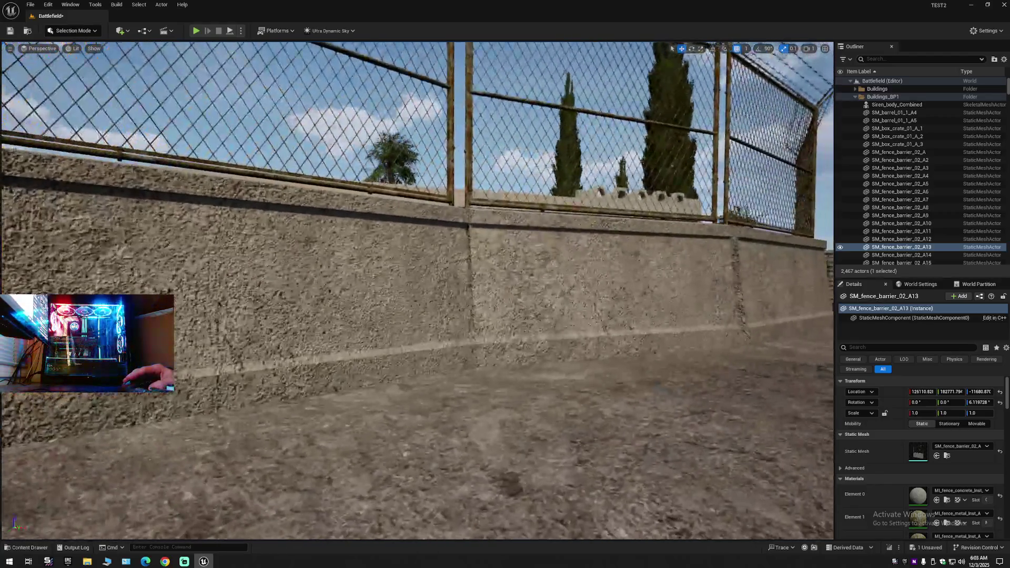
left_click(392, 334)
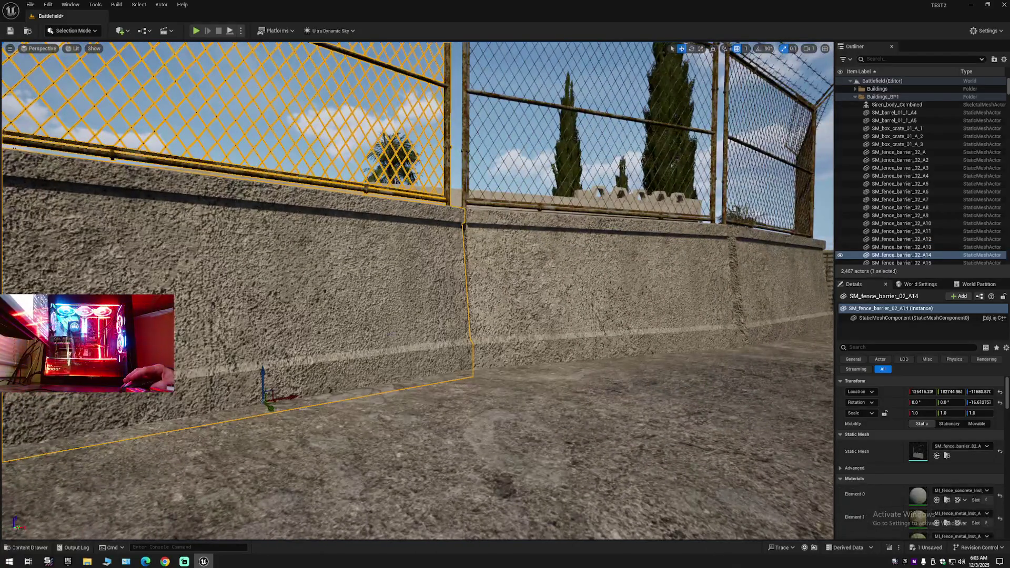
left_click(594, 284)
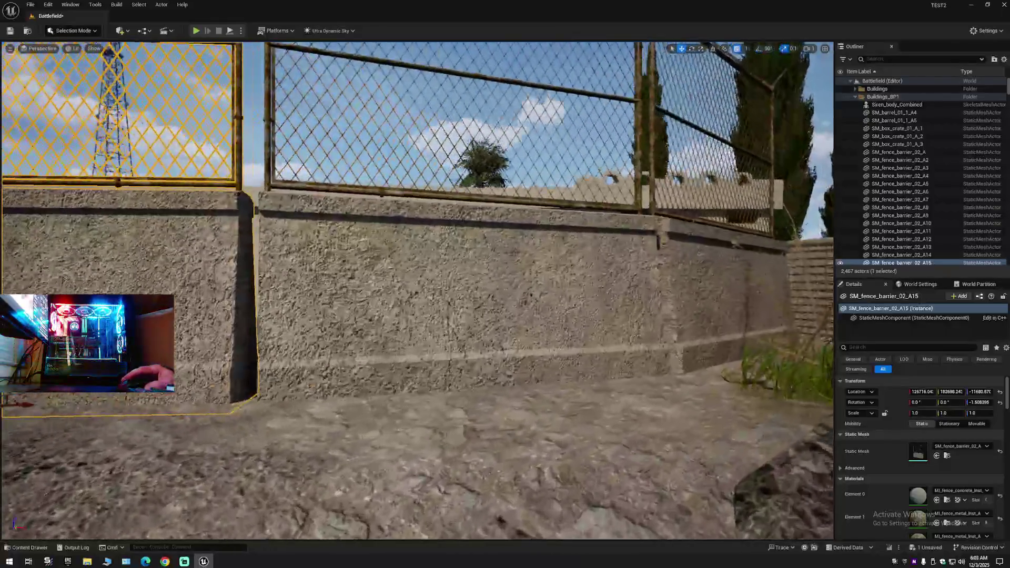
left_click(476, 363)
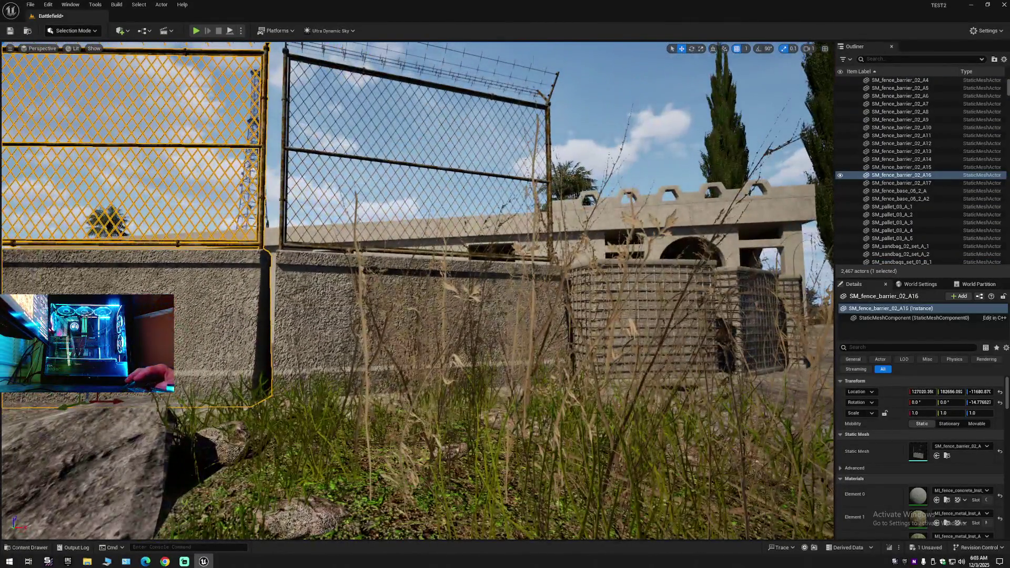
left_click(421, 147)
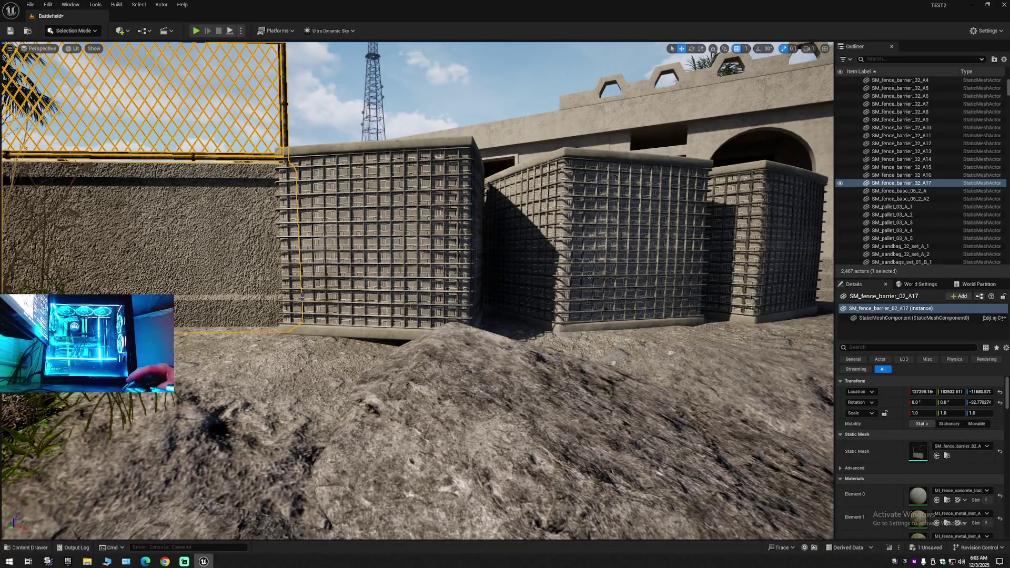
Lower the left gabion SM_sand_box_01_A_2 to Z -11690 so it rests on the ground.
left_click(550, 282)
left_click(764, 268)
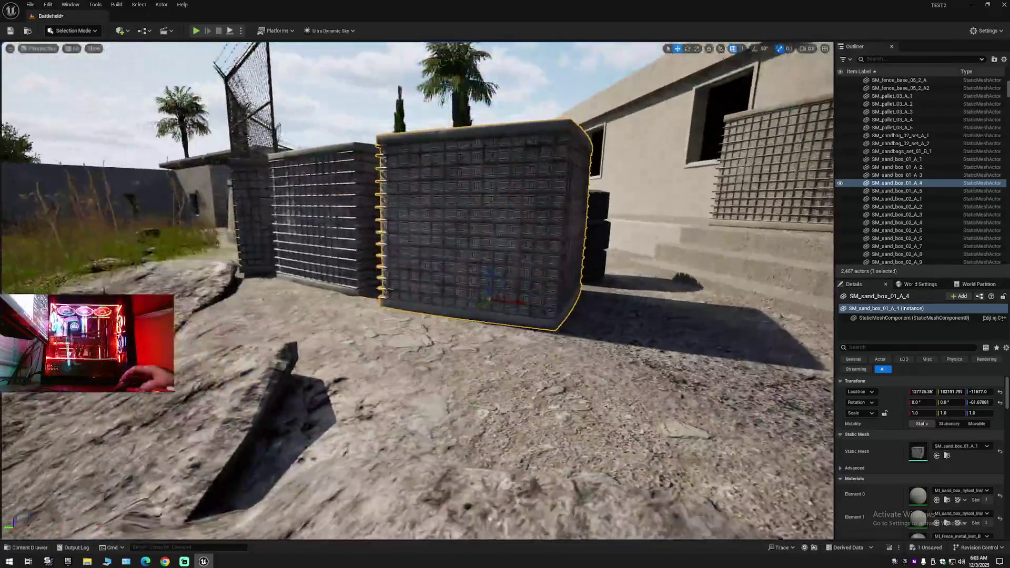
key("w")
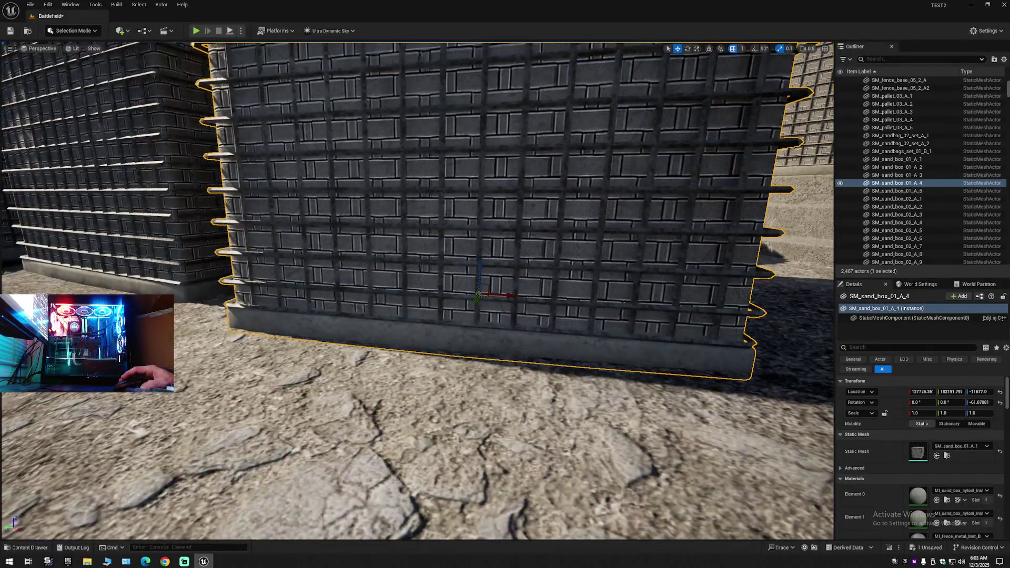
key("w")
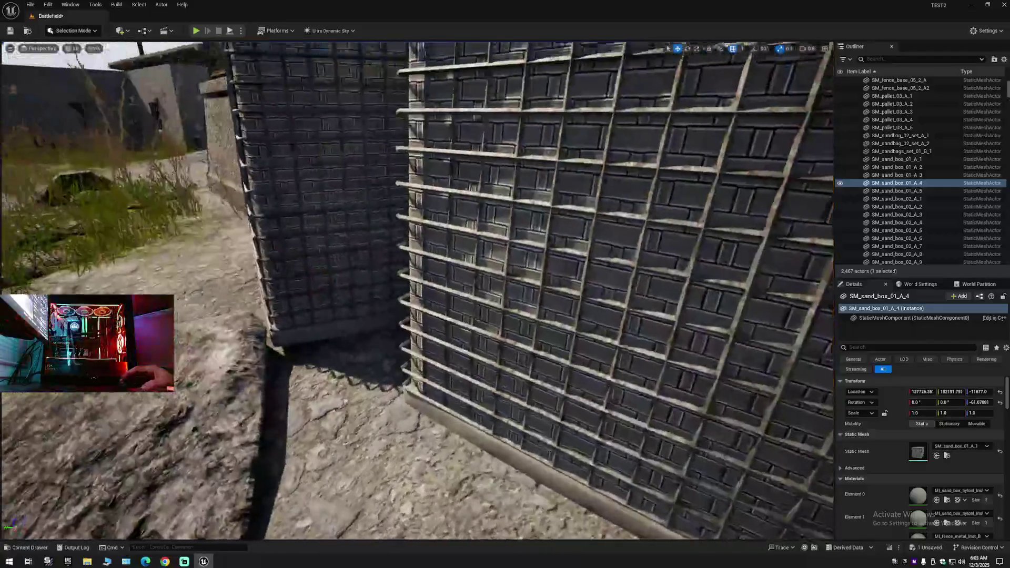
key("s")
key("w")
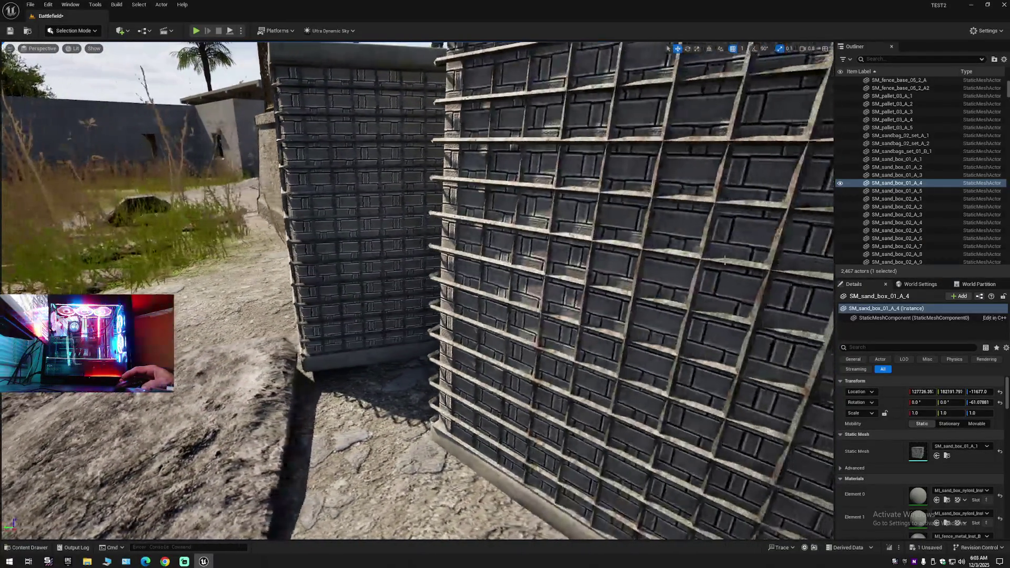
left_click(406, 266)
left_click_drag(412, 276, 414, 297)
key("s")
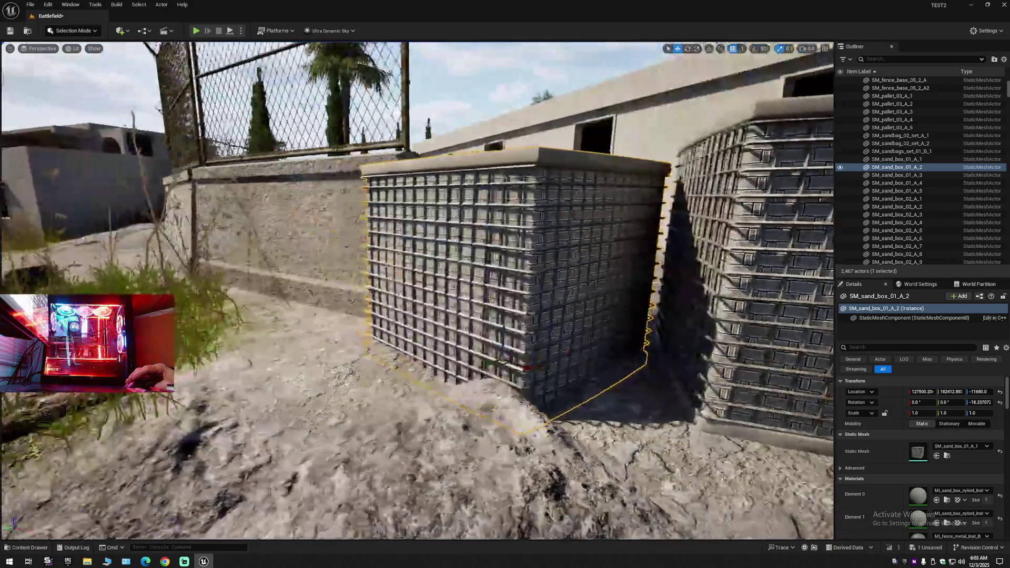
key("w")
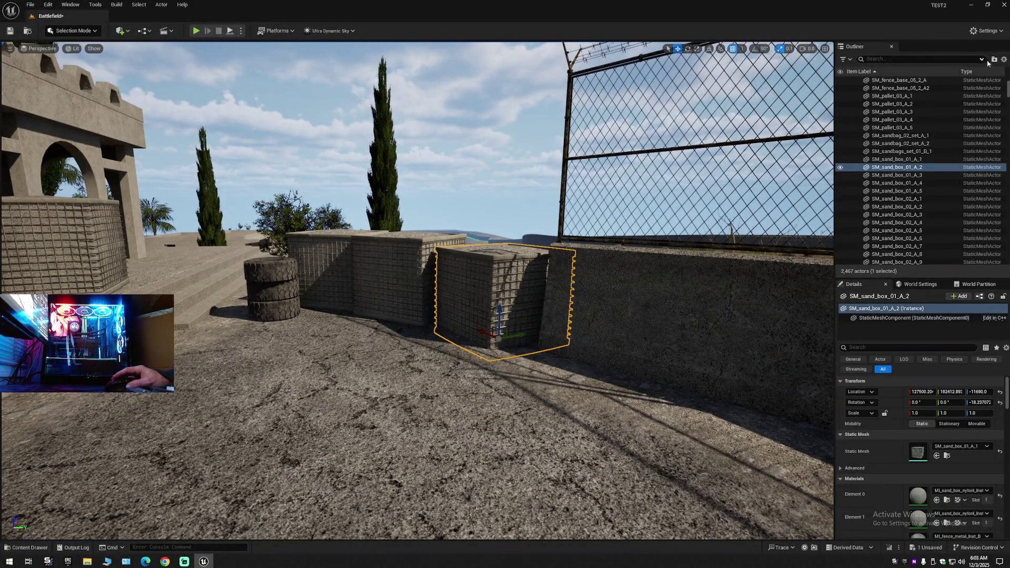
Collapse all entries in the Outliner and clear the gabion selection.
left_click(1003, 59)
left_click(894, 97)
left_click(903, 108)
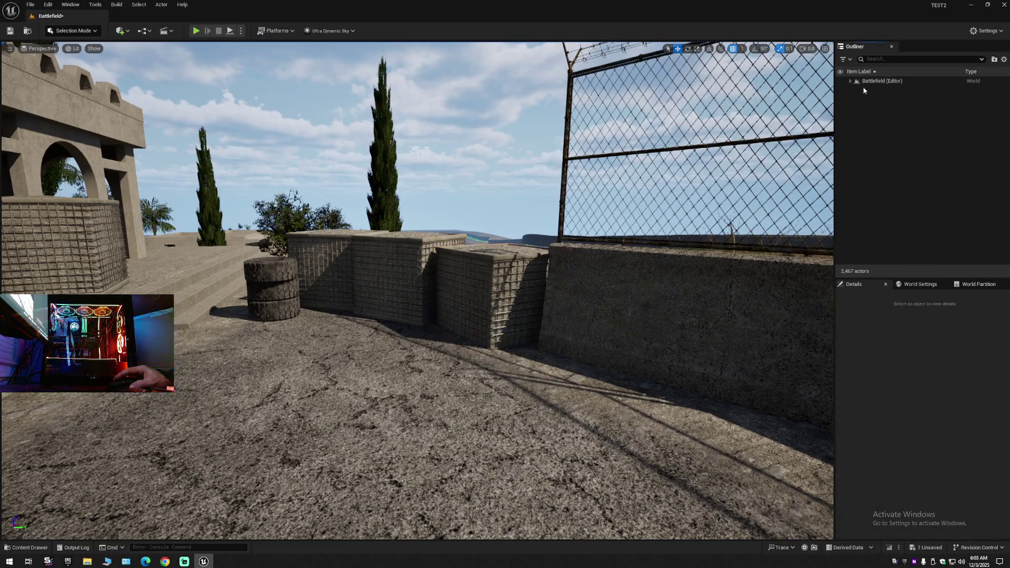
Expand Battlefield (Editor) in the Outliner and select the left concrete fence wall.
left_click(850, 81)
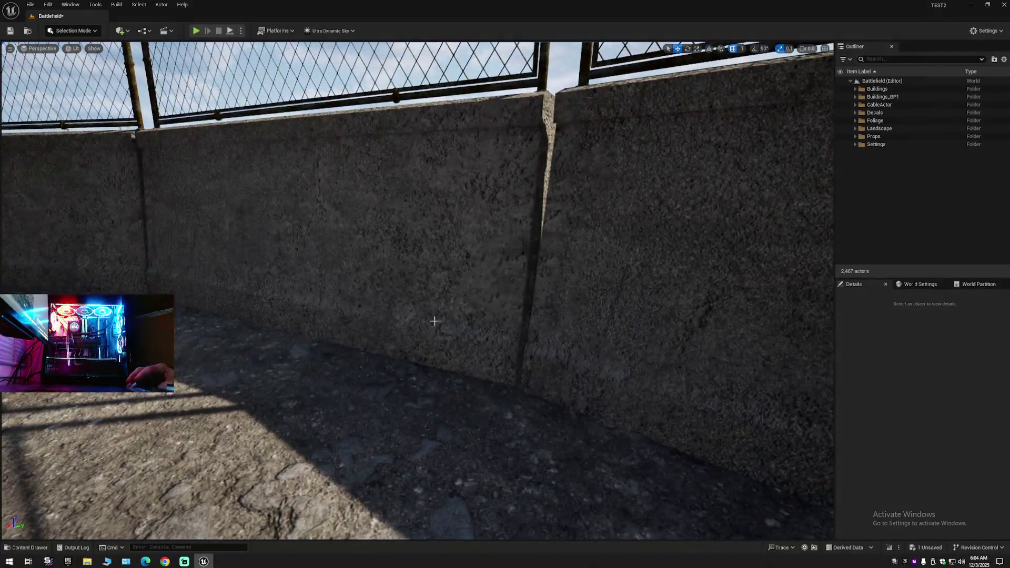
left_click(434, 321)
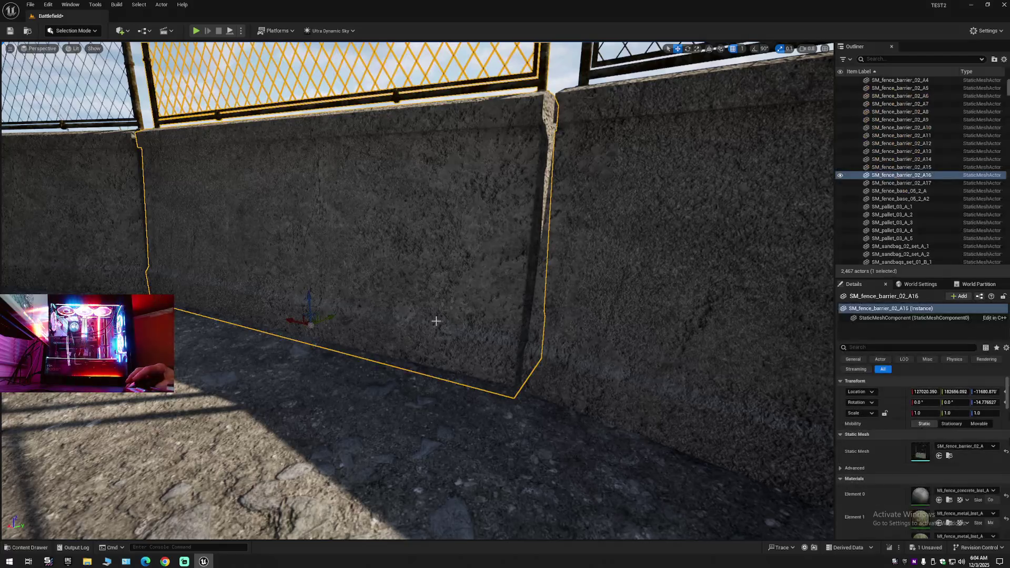
Select and frame both SM_fence_base_05_2 concrete fence base walls.
left_click(594, 331)
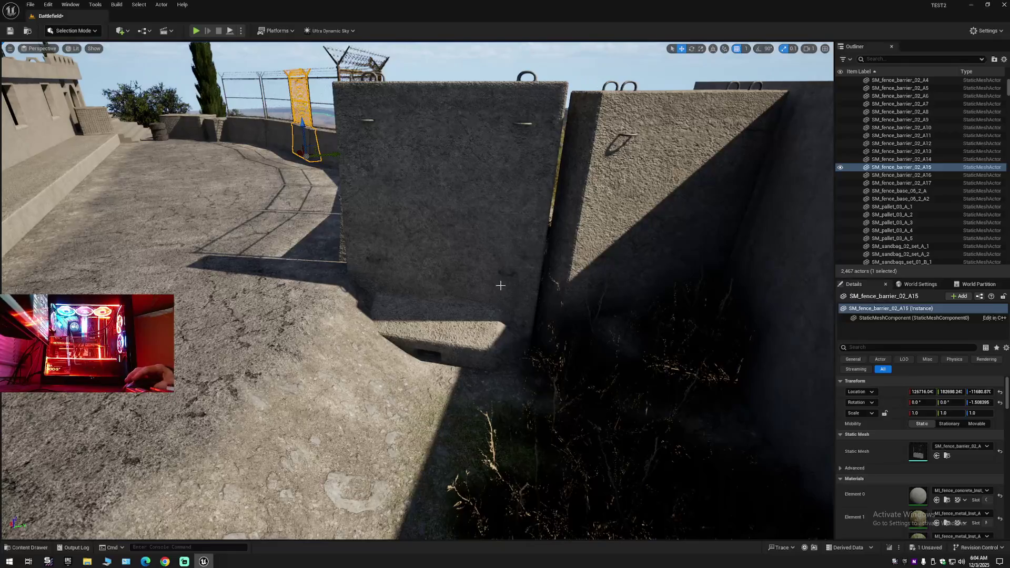
left_click(499, 286)
key("f")
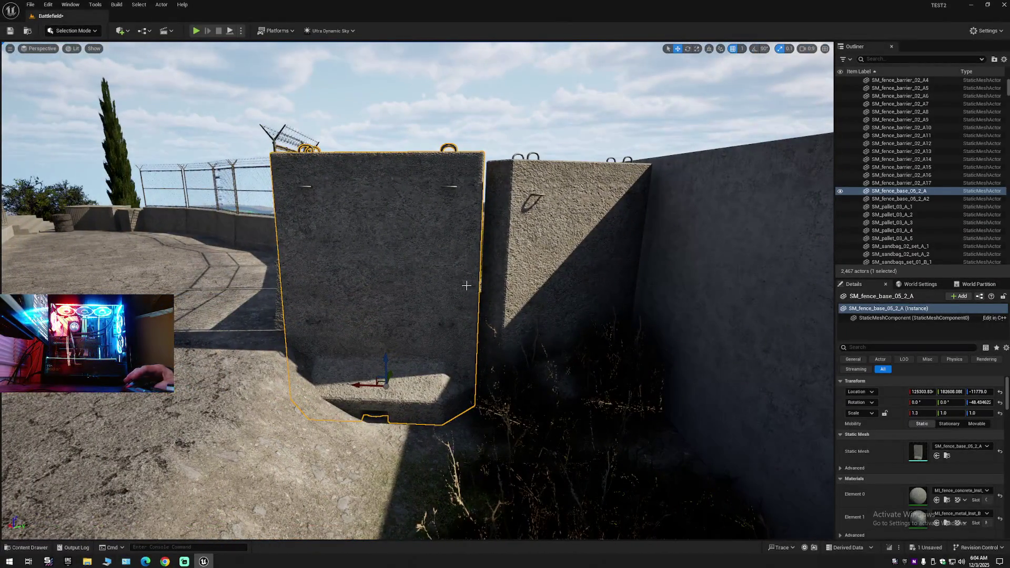
left_click(557, 274, "ctrl")
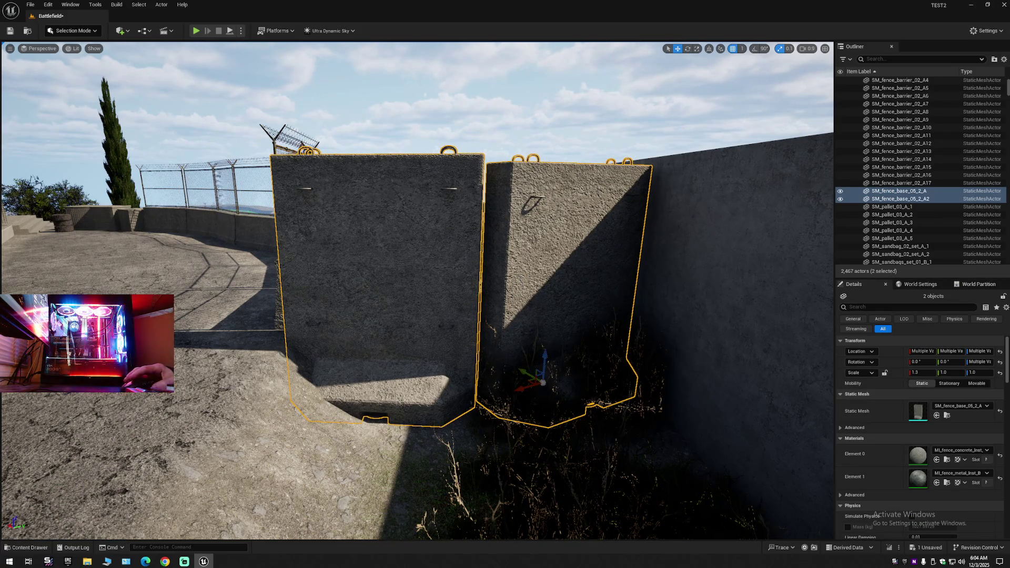
Collapse the whole Outliner tree and deselect the walls.
left_click(1003, 59)
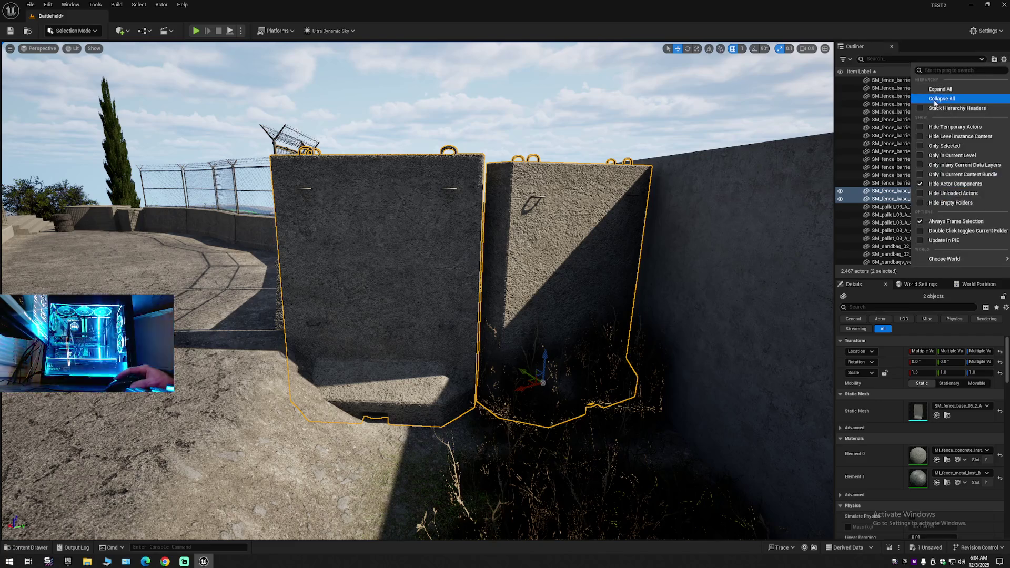
left_click(934, 99)
key("Escape")
left_click(850, 80)
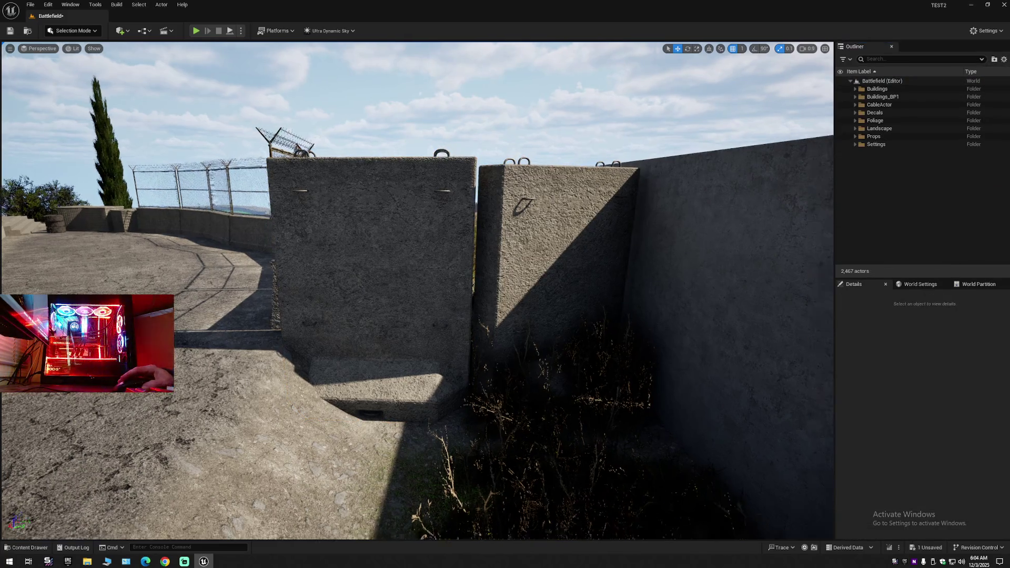
Delete sandbag sets SM_sandbag_02_set_A_1 and SM_sandbag_02_set_A_2 beside the mannequin.
key("w")
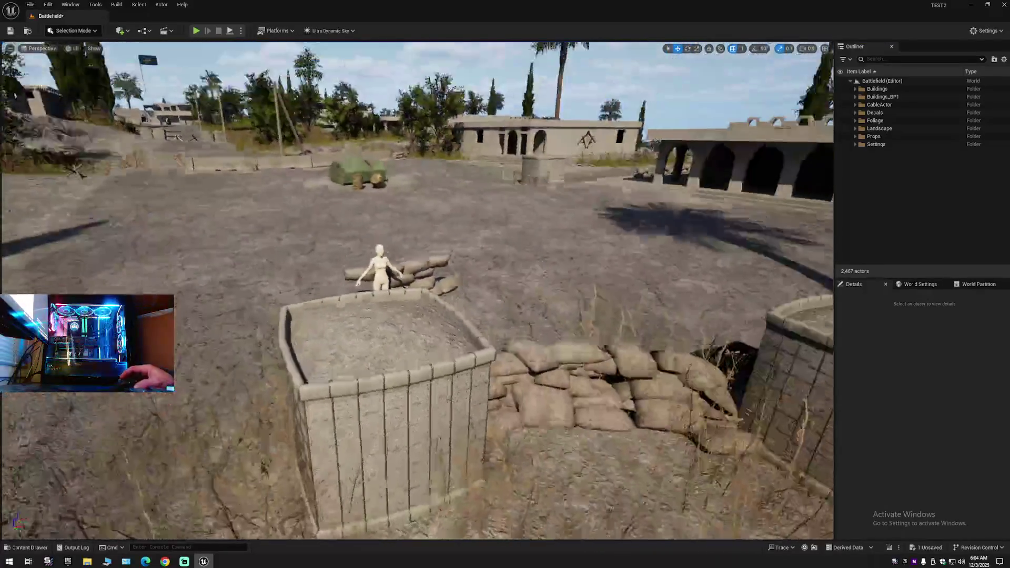
key("w")
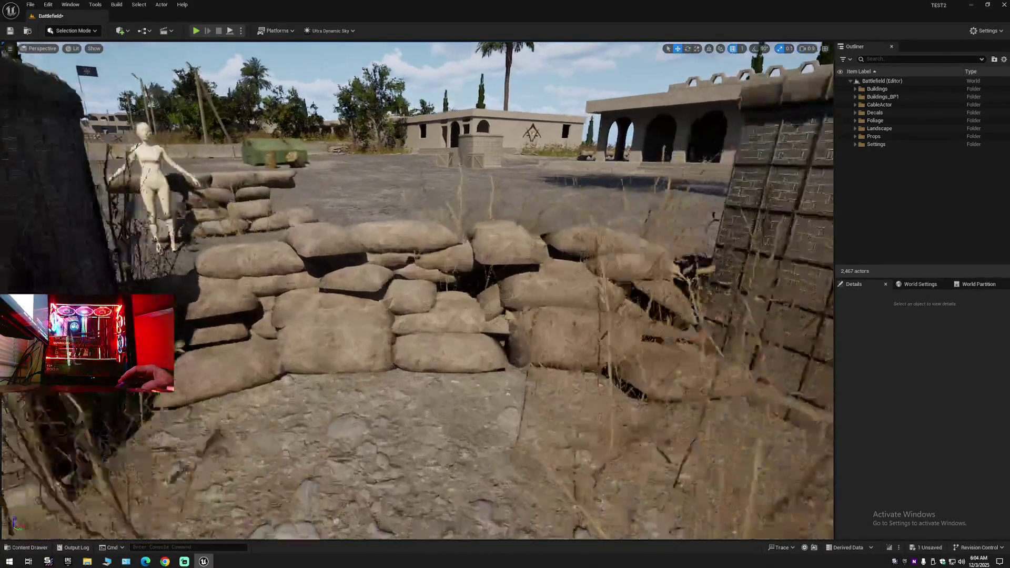
key("s")
key("e")
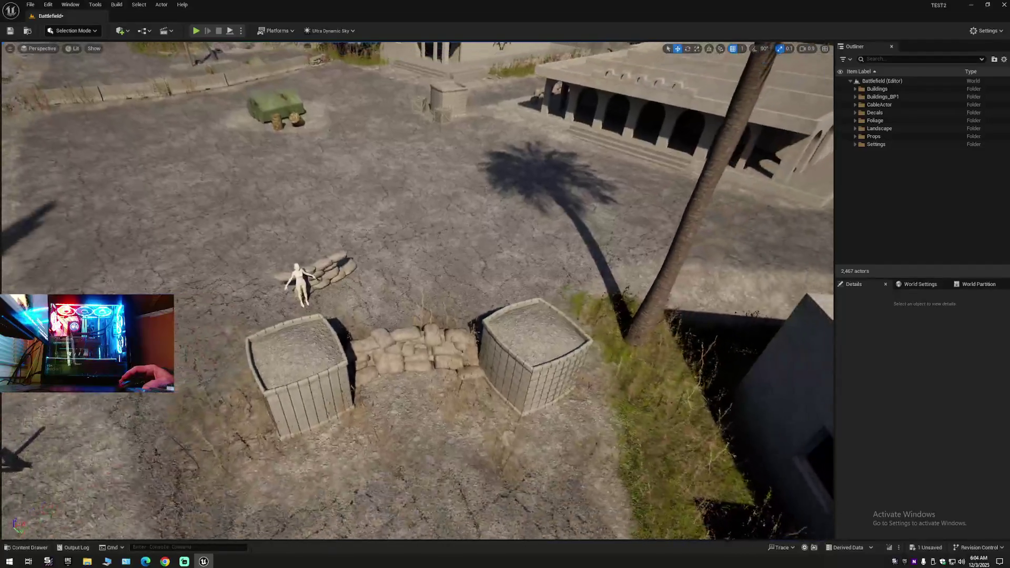
key("w")
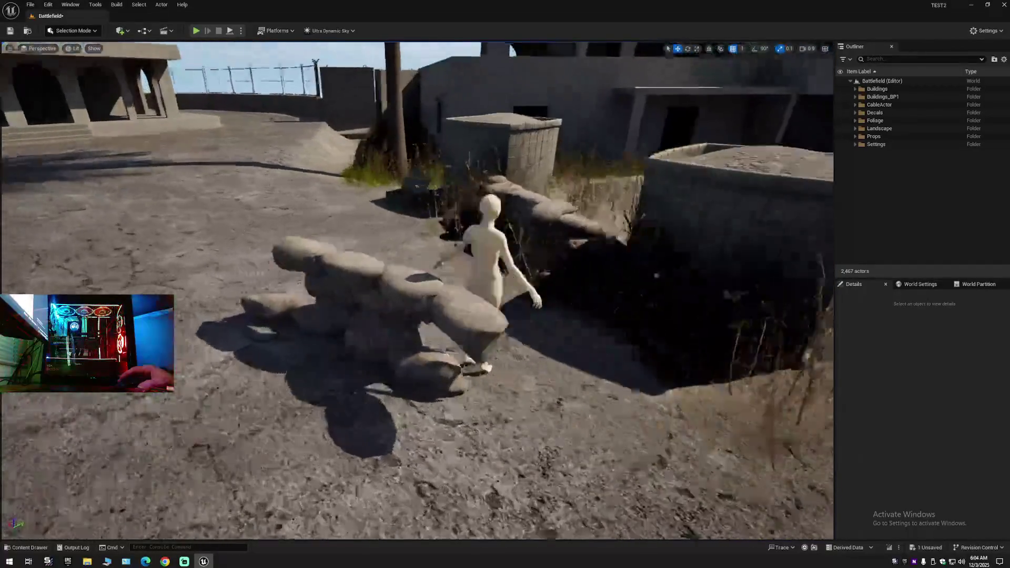
left_click(435, 317)
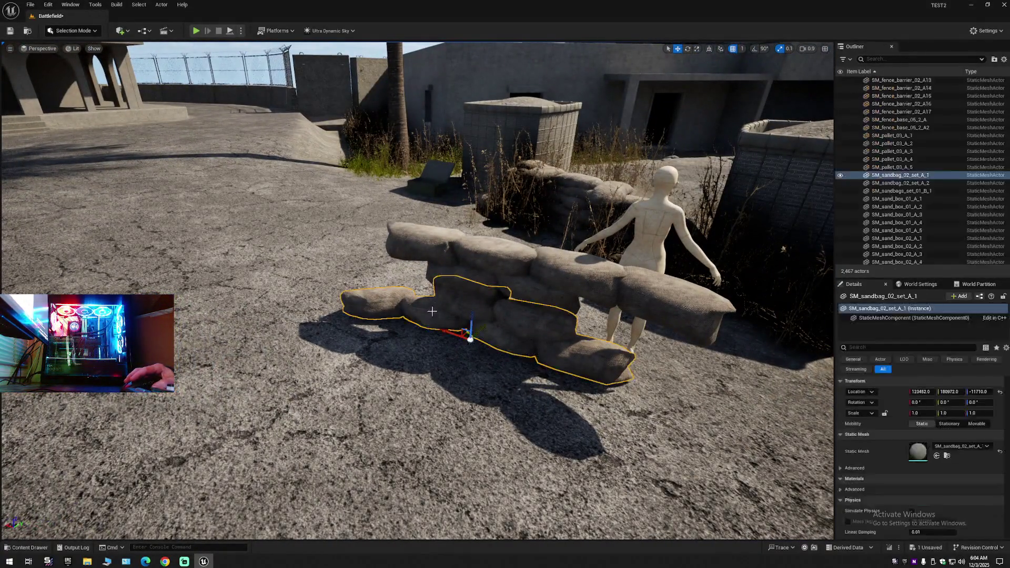
left_click(474, 253, "ctrl")
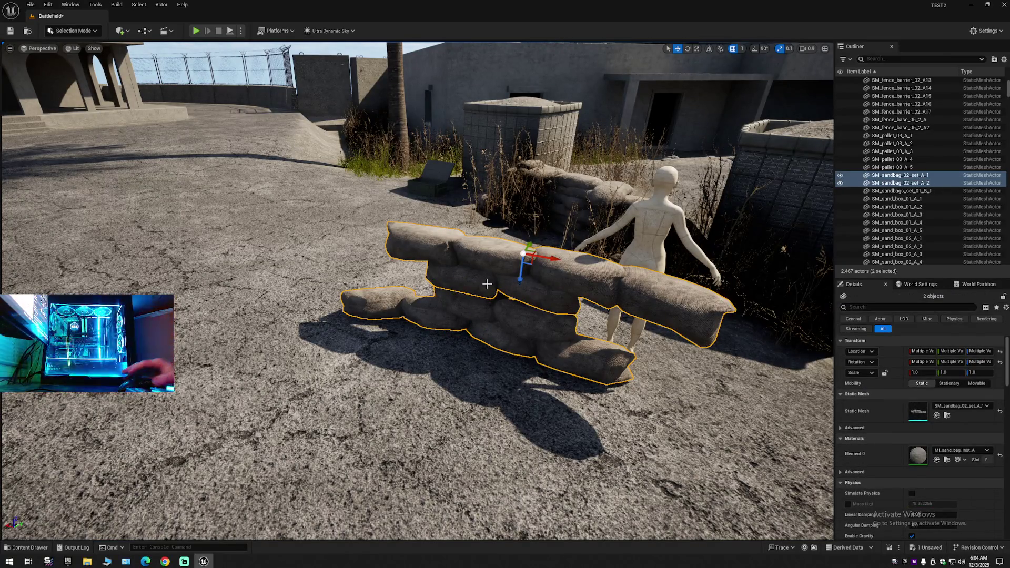
key("Delete")
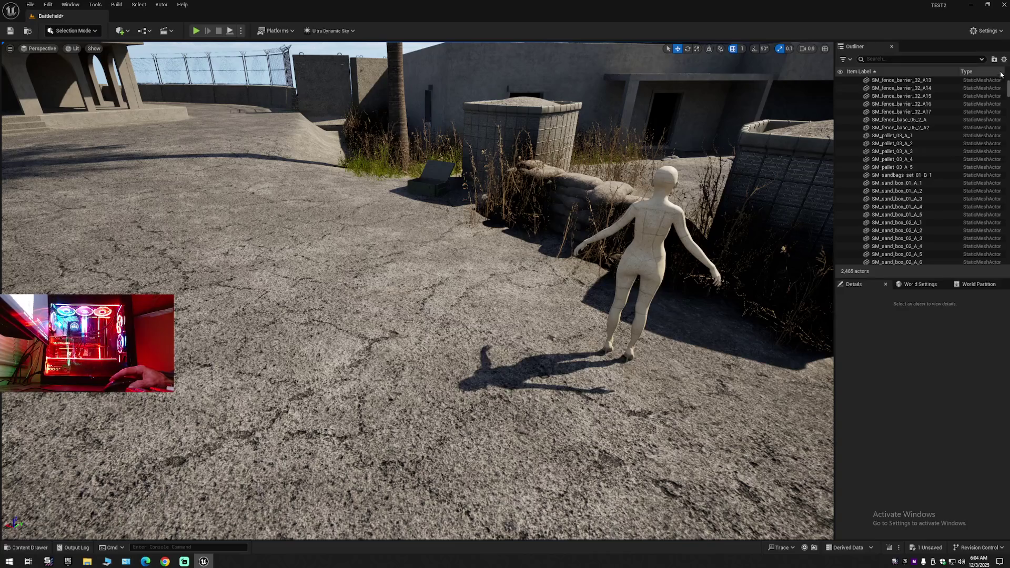
Collapse the Outliner to the level's top-level folders and frame the crate and wall.
right_click(939, 63)
left_click(939, 95)
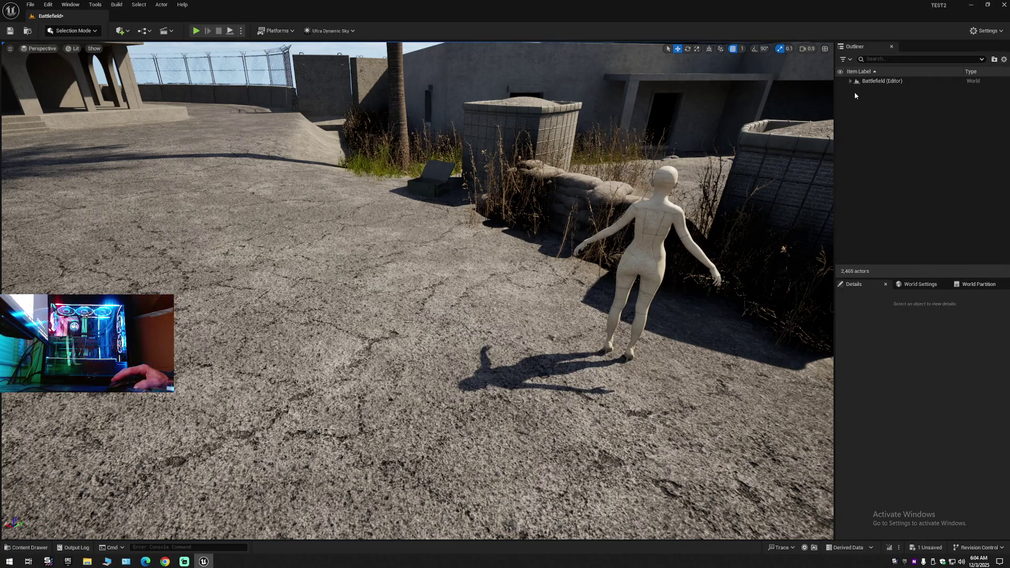
left_click(851, 81)
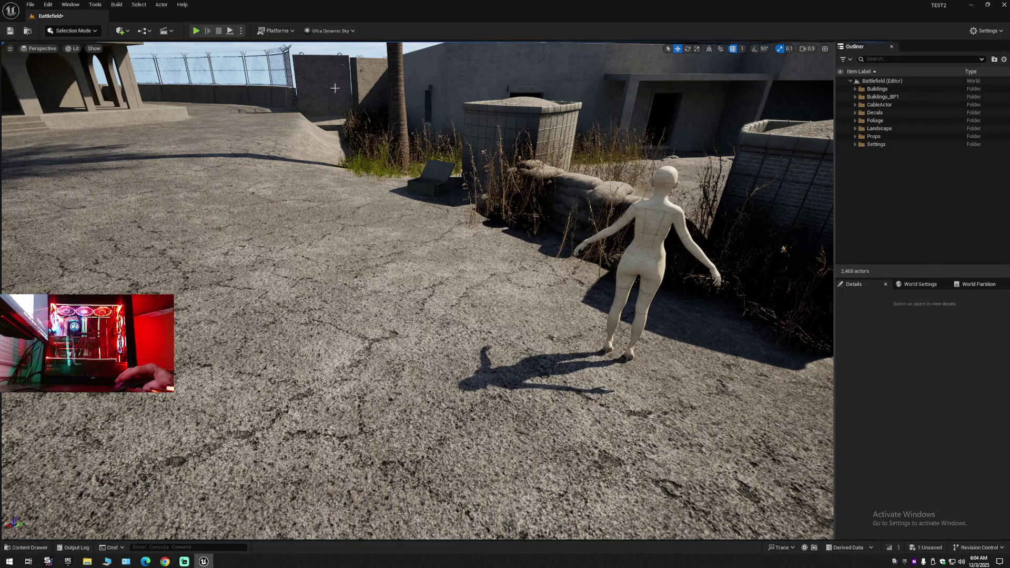
key("Up")
key("Up")
key("Up")
key("Down")
key("Down")
key("Down")
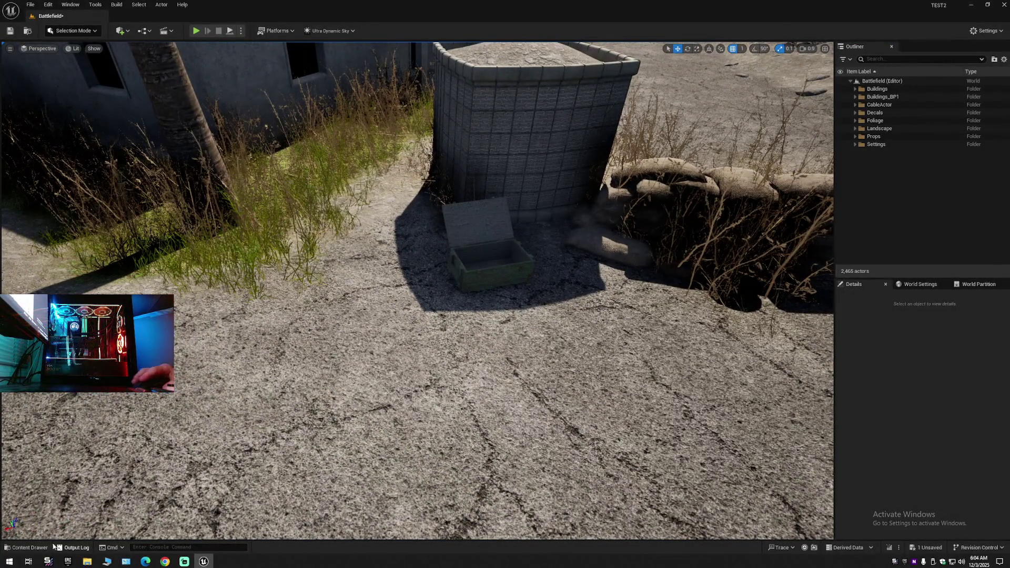
left_click(25, 547)
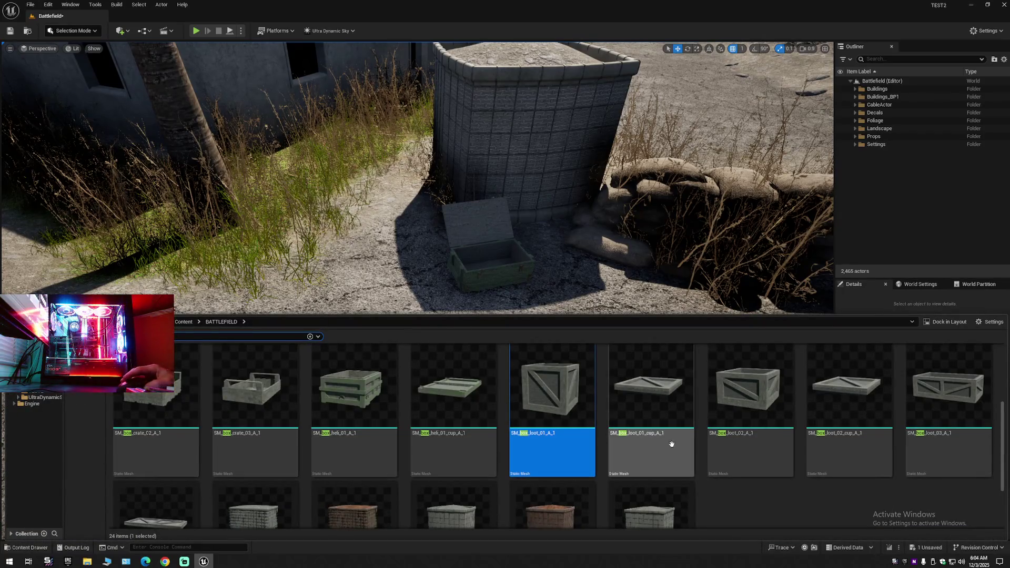
scroll(761, 507, "down", 1)
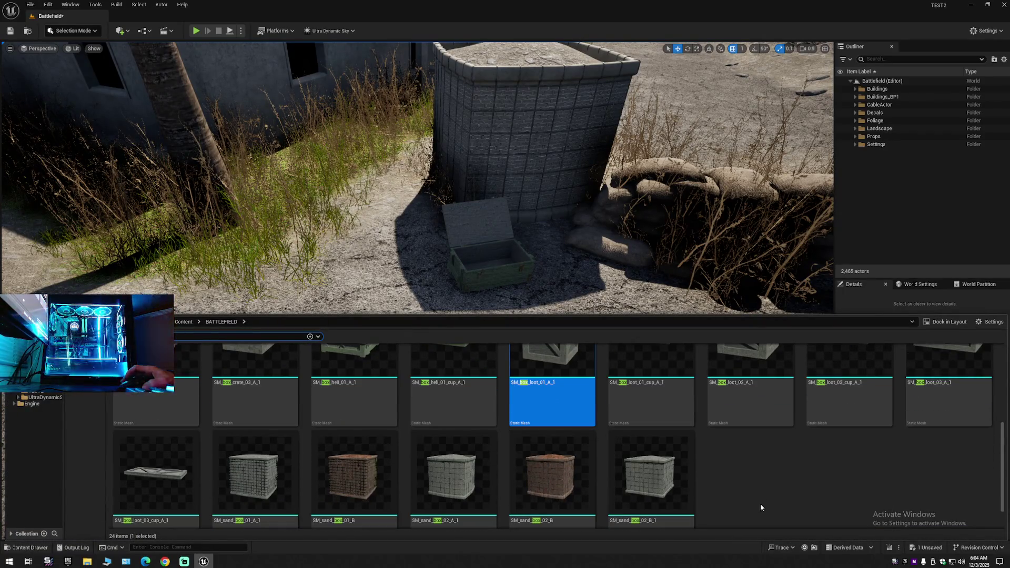
scroll(759, 503, "up", 2)
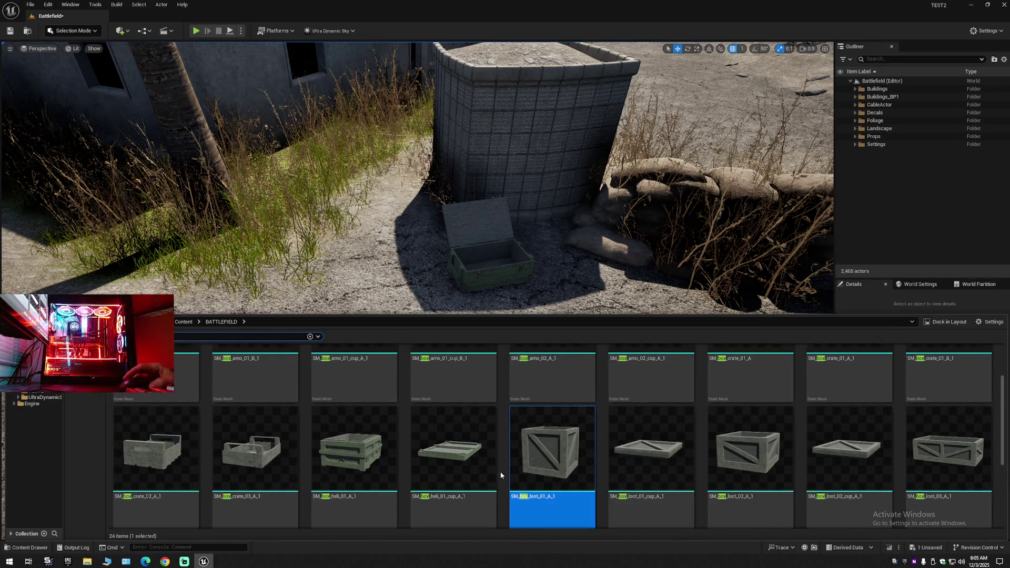
scroll(498, 468, "up", 1)
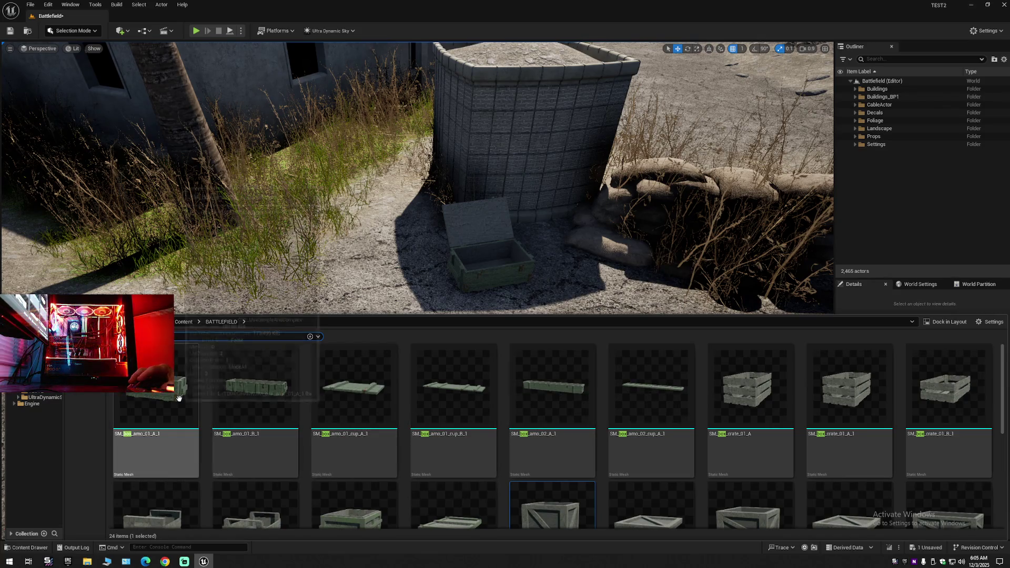
mouse_move(177, 397)
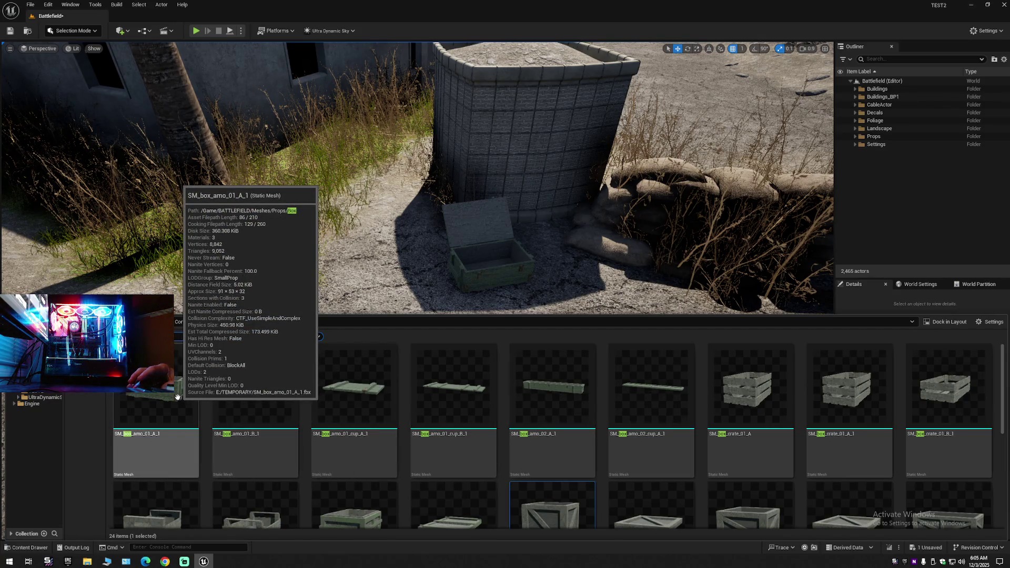
left_click(490, 268)
left_click_drag(491, 254, 491, 206)
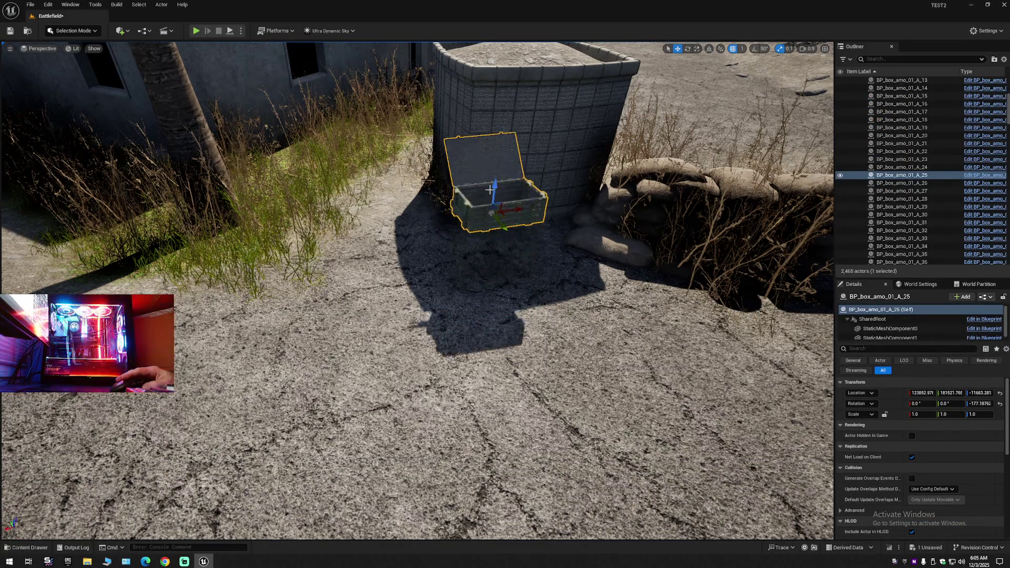
key("ctrl+z")
mouse_move(486, 251)
left_mouse_down()
mouse_move(490, 293)
mouse_move(489, 137)
left_mouse_up()
key("ctrl+z")
key("f")
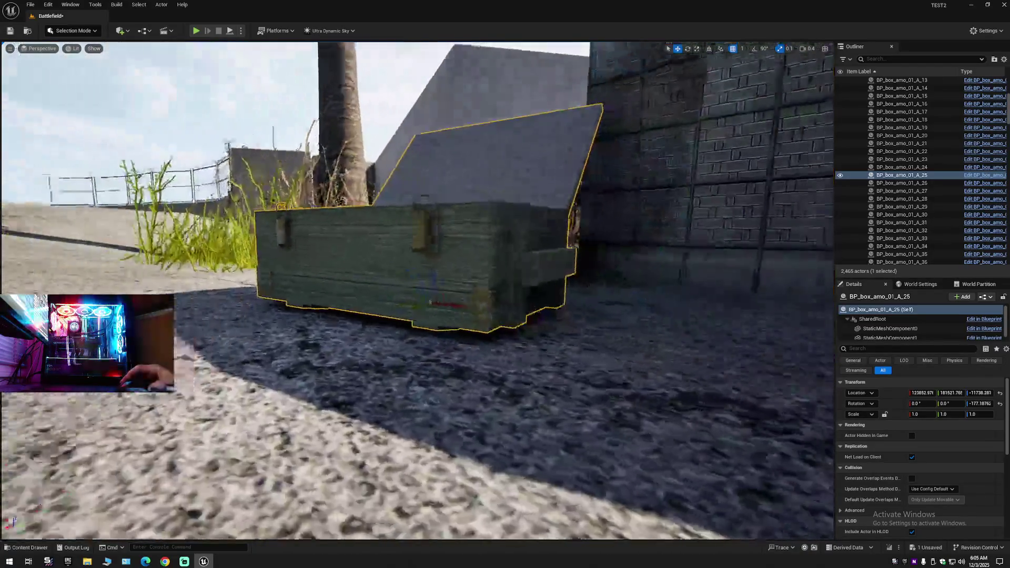
scroll(416, 289, "up", 5)
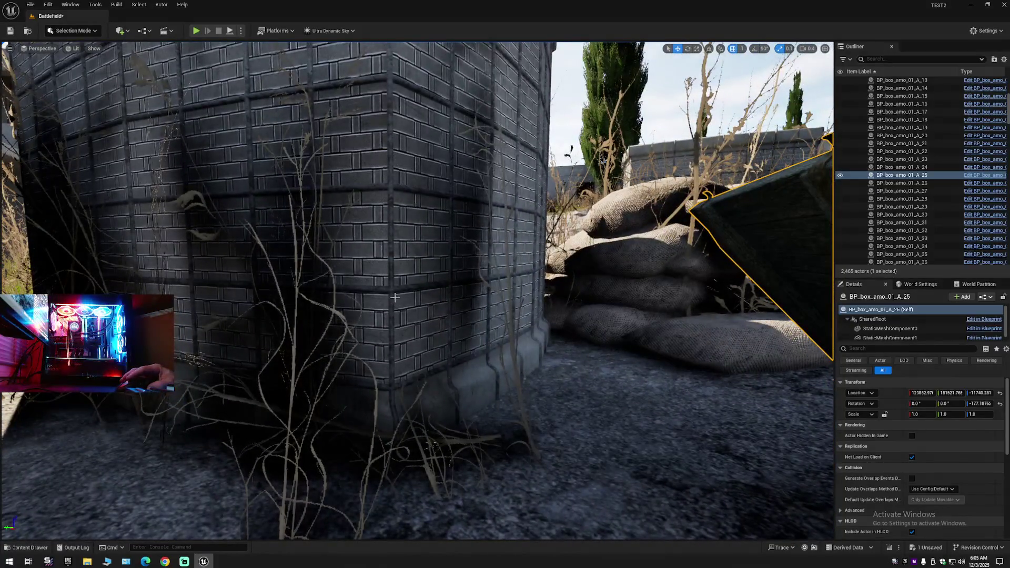
Select and frame the barrier walls, then collapse every Outliner entry.
left_click(400, 310)
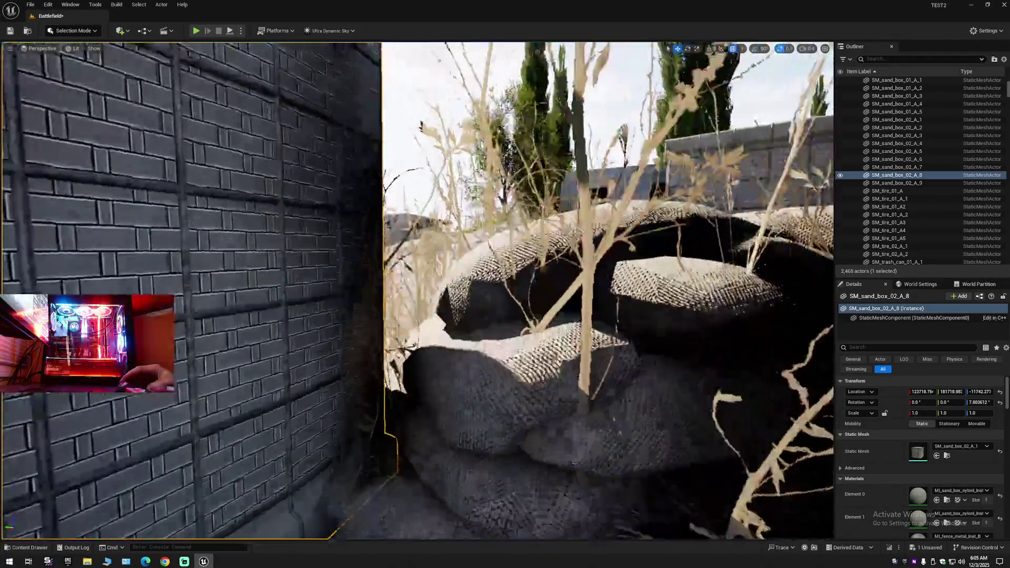
key("f")
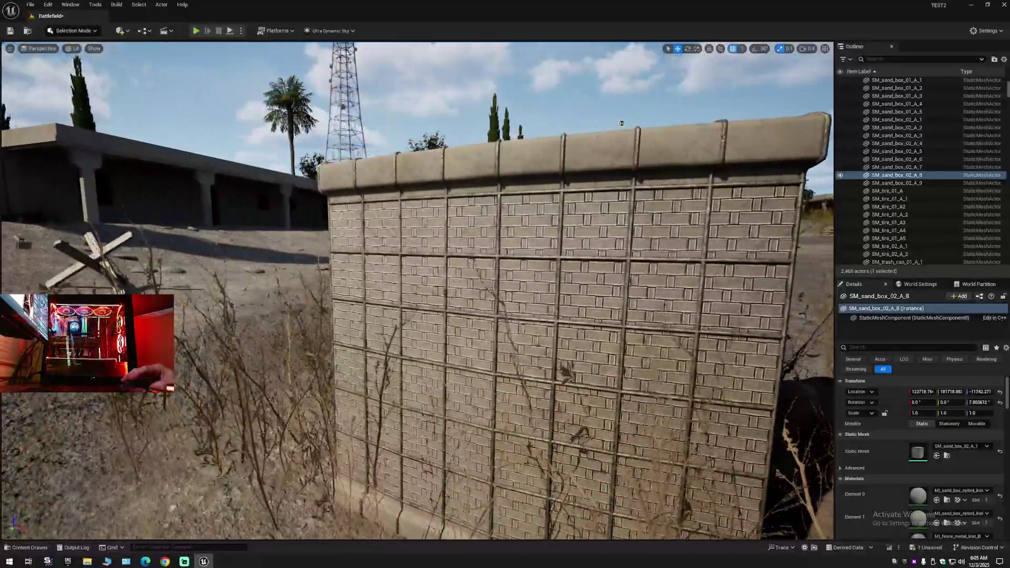
left_click(622, 123)
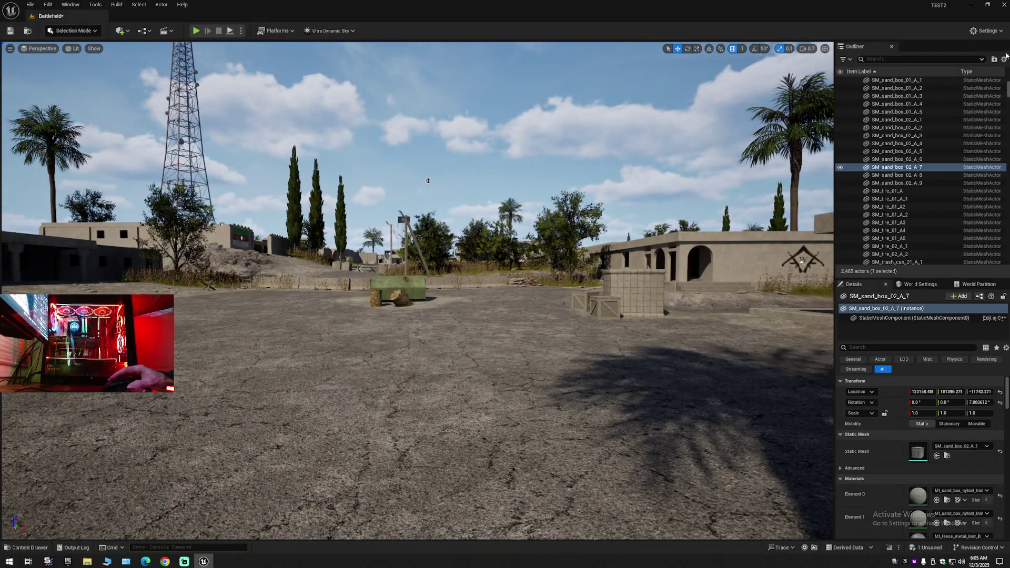
left_click(1004, 59)
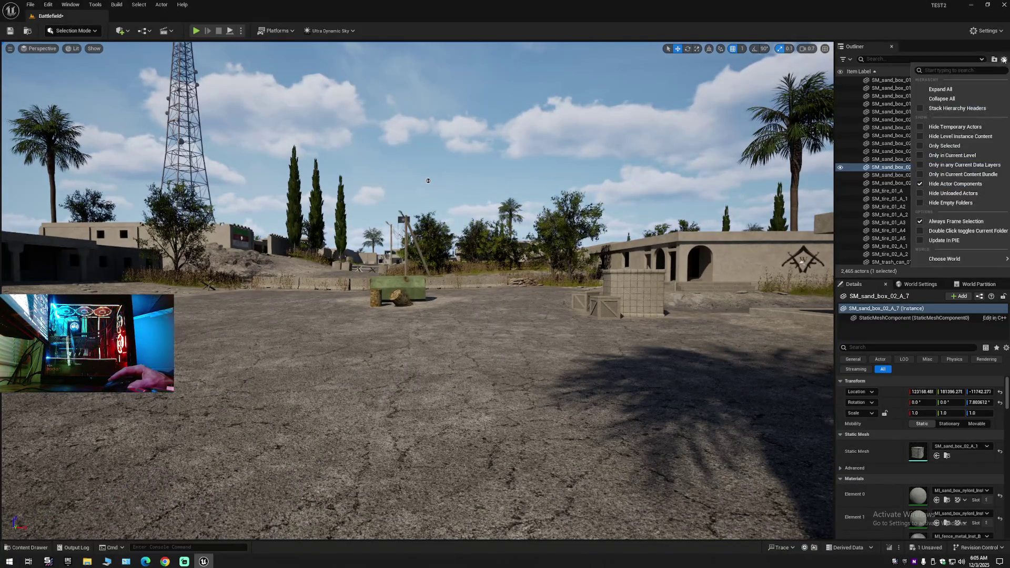
left_click(915, 93)
left_click(894, 103)
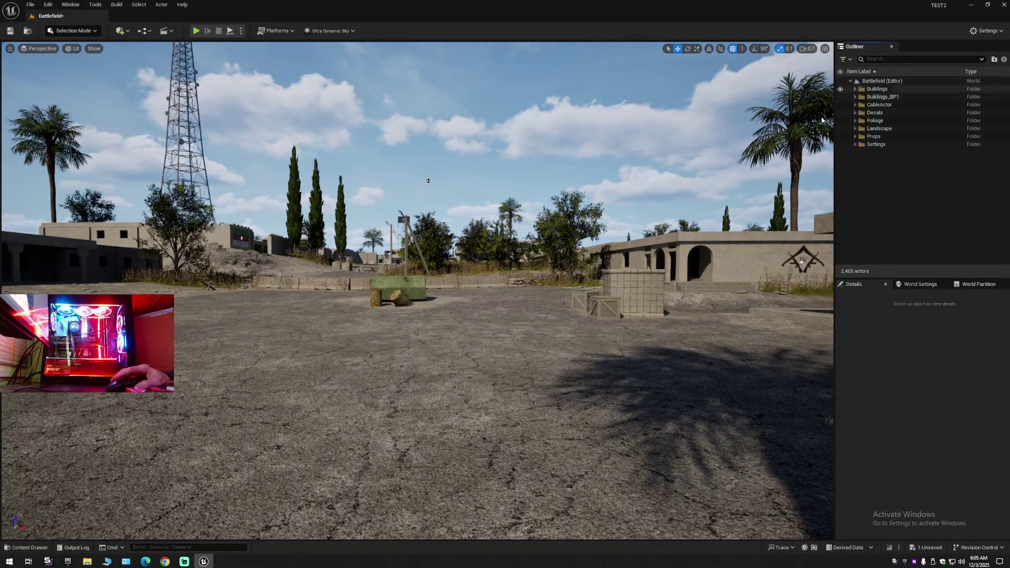
Fly to the dry-grass-covered sandbag wall near the tyres and select its foliage.
mouse_move(428, 180)
left_mouse_down()
mouse_move(379, 137)
mouse_move(420, 158)
mouse_move(243, 177)
mouse_move(368, 205)
left_mouse_up()
mouse_move(346, 292)
left_mouse_down()
mouse_move(343, 257)
mouse_move(347, 293)
left_mouse_up()
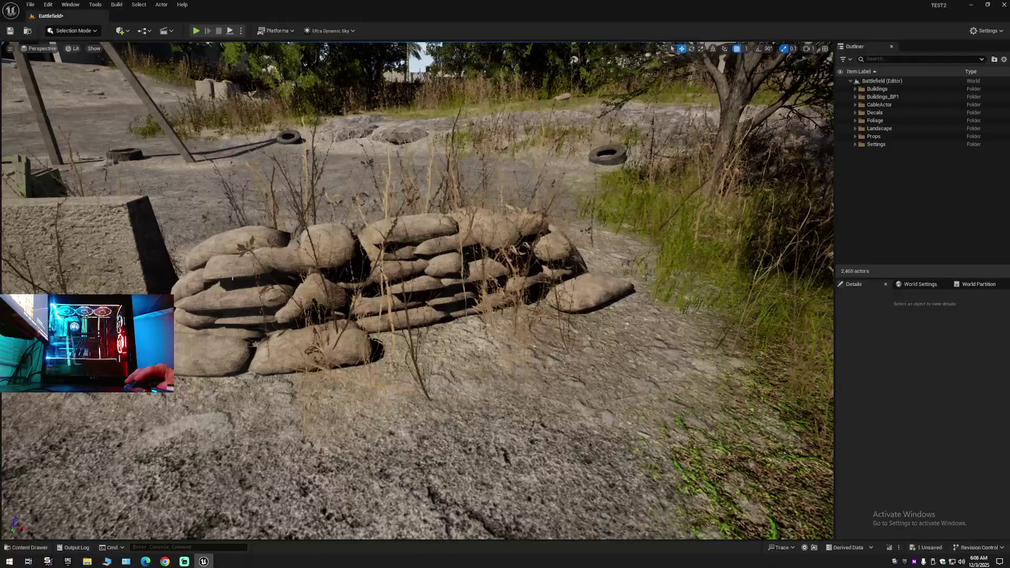
left_click(241, 278)
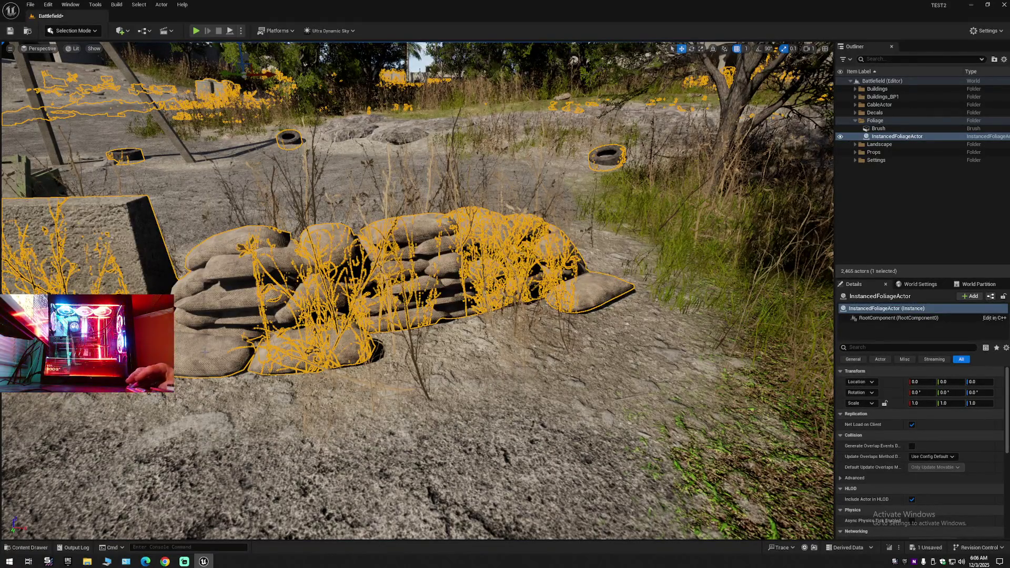
Collapse the Outliner to its folders and select SM_sandbags_set_01_B_1 between the barriers.
right_click(915, 83)
left_click(941, 124)
left_click(872, 99)
left_click(851, 82)
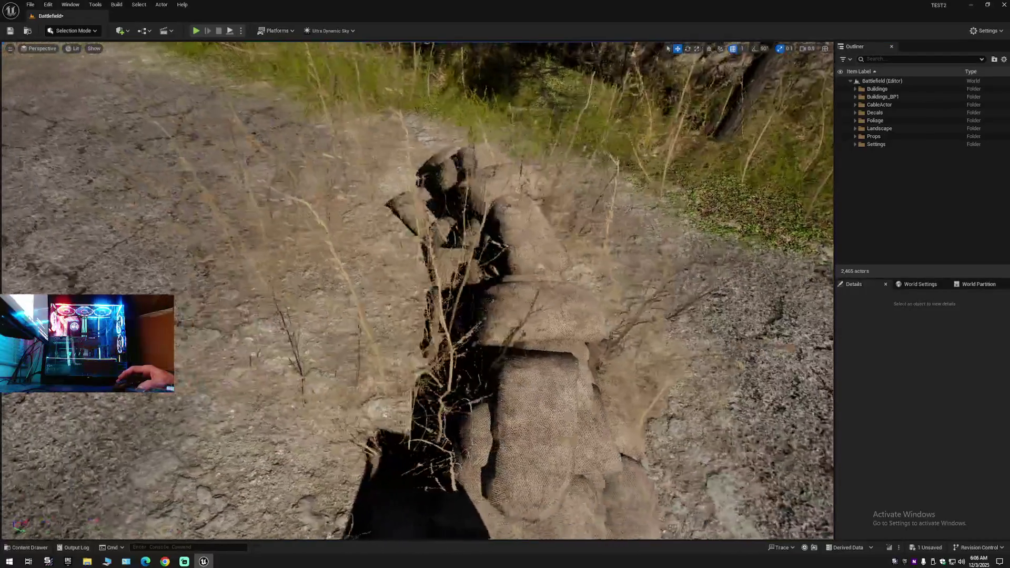
scroll(417, 290, "up", 3)
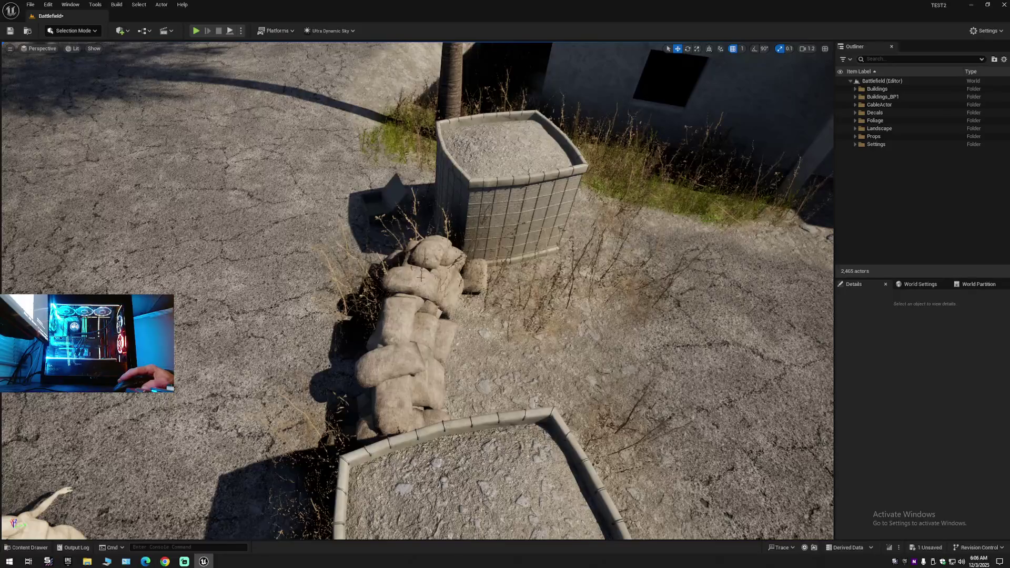
left_click(421, 277)
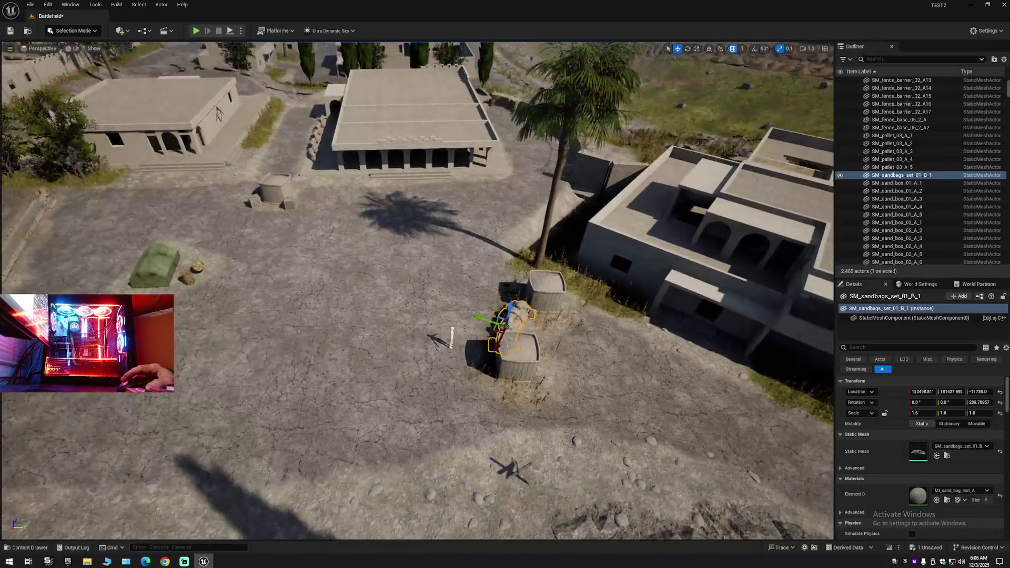
Using world axes, duplicate the sandbag set and slide the copy along Y.
left_click(710, 48)
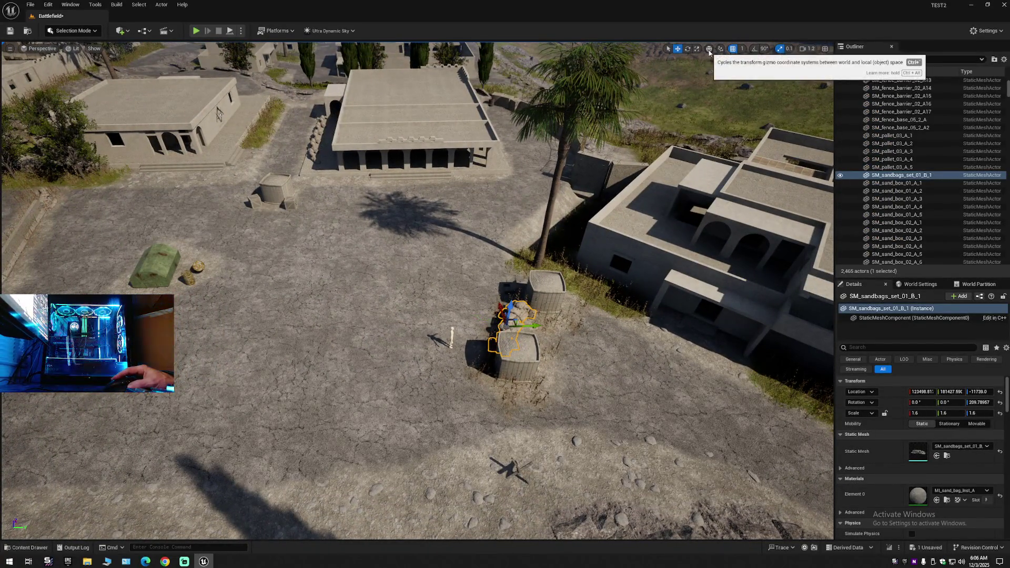
left_click_drag(529, 327, 343, 326, "alt")
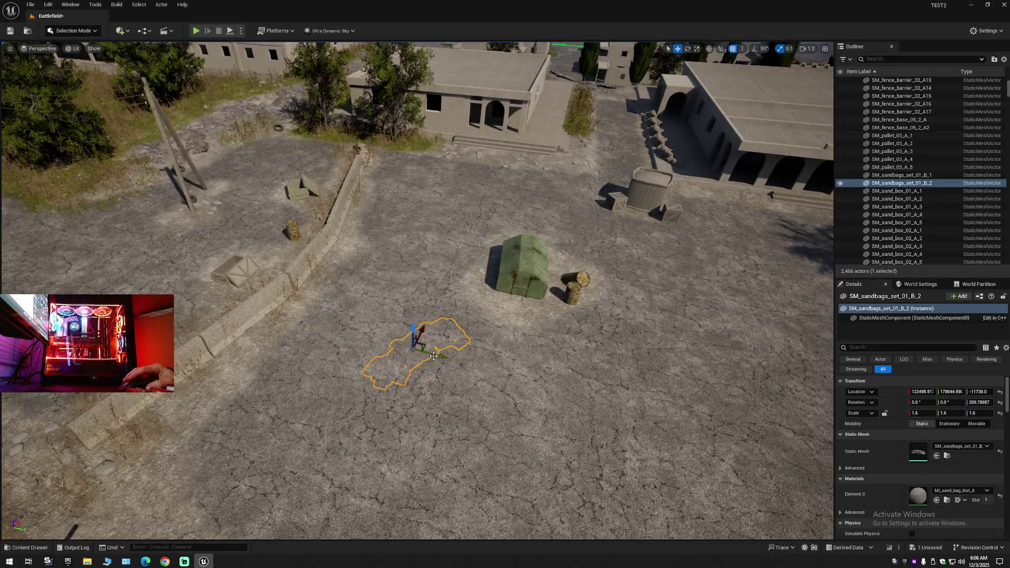
mouse_move(433, 356)
left_mouse_down()
mouse_move(252, 323)
mouse_move(295, 234)
mouse_move(383, 155)
left_mouse_up()
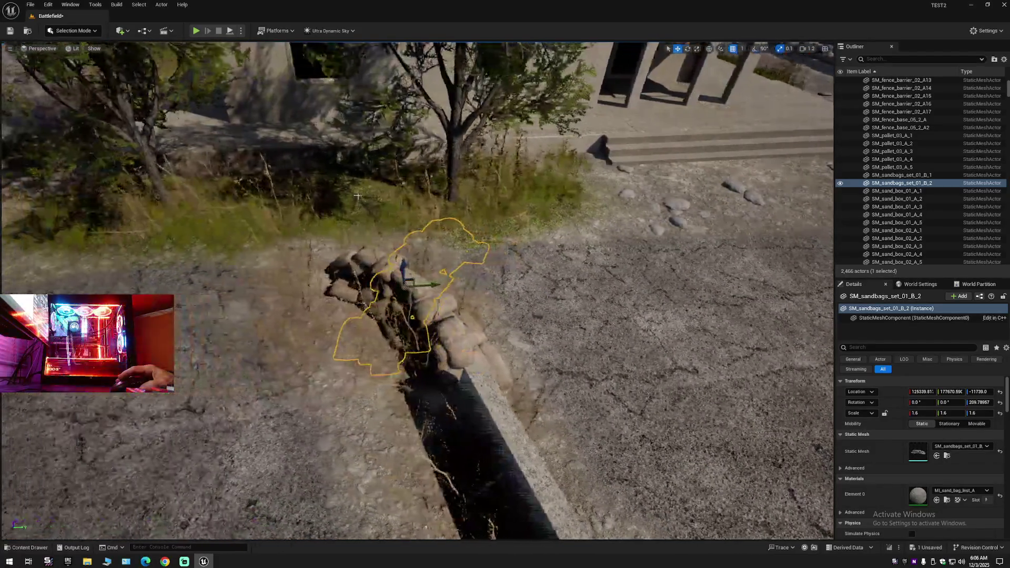
Rotate the copy about 108° around Z, raise it, and slide it against the concrete wall.
key("e")
left_click_drag(393, 318, 448, 291)
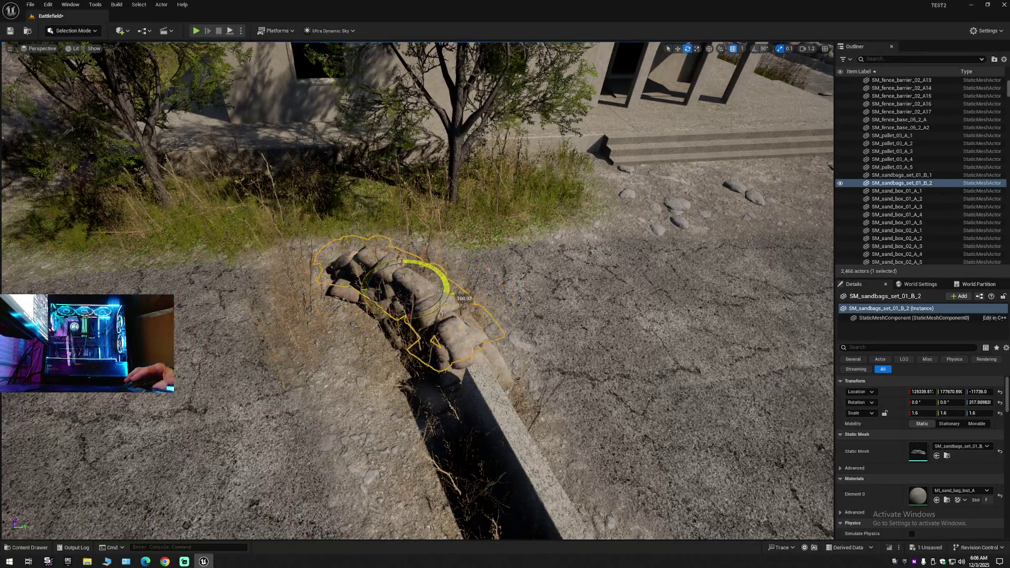
key("w")
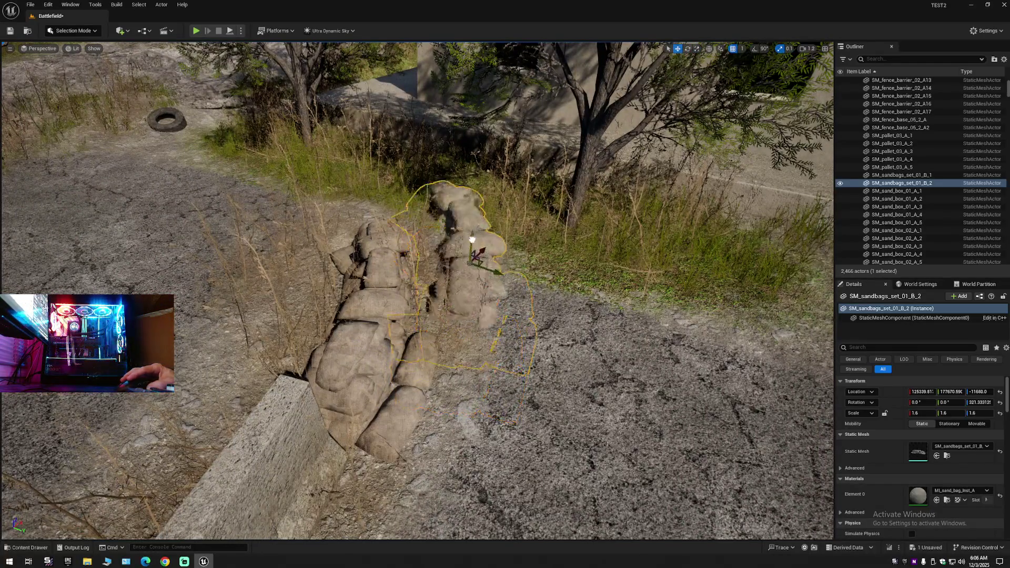
left_click_drag(474, 217, 475, 206)
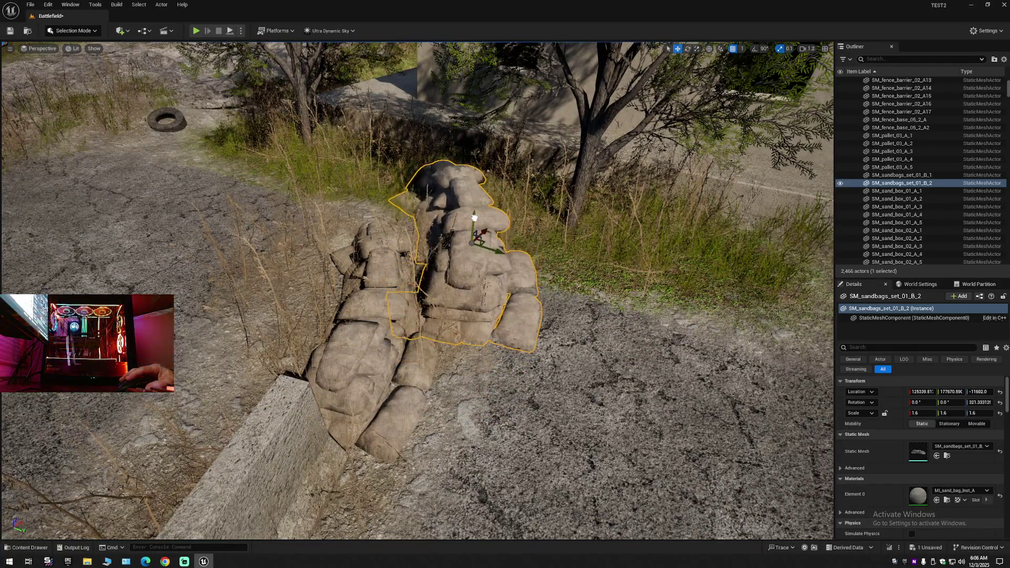
mouse_move(529, 250)
left_mouse_down()
mouse_move(339, 310)
mouse_move(411, 327)
mouse_move(190, 335)
left_mouse_up()
mouse_move(553, 243)
left_mouse_down()
mouse_move(514, 226)
mouse_move(513, 242)
left_mouse_up()
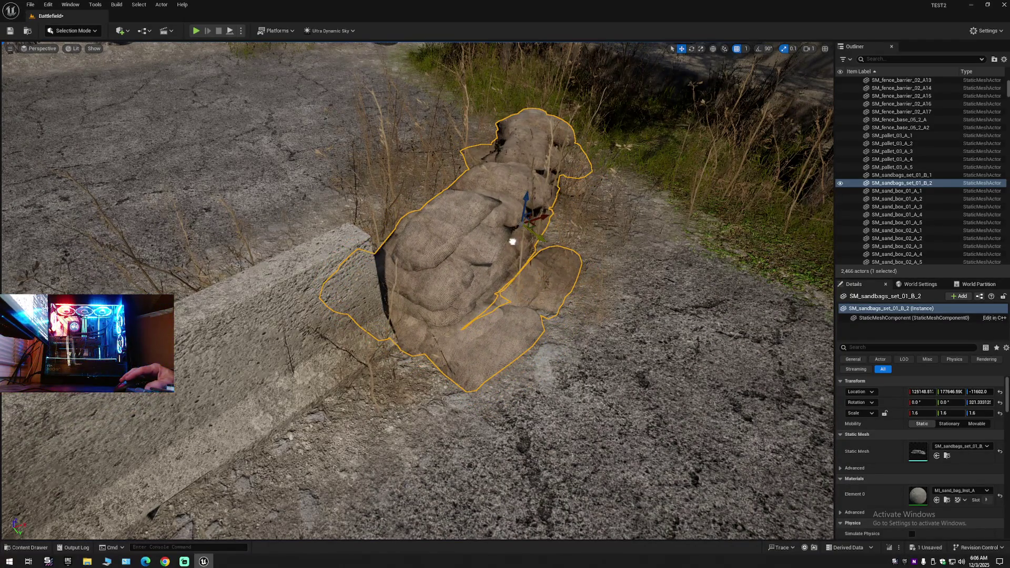
mouse_move(421, 289)
left_mouse_down()
mouse_move(295, 294)
mouse_move(317, 311)
left_mouse_up()
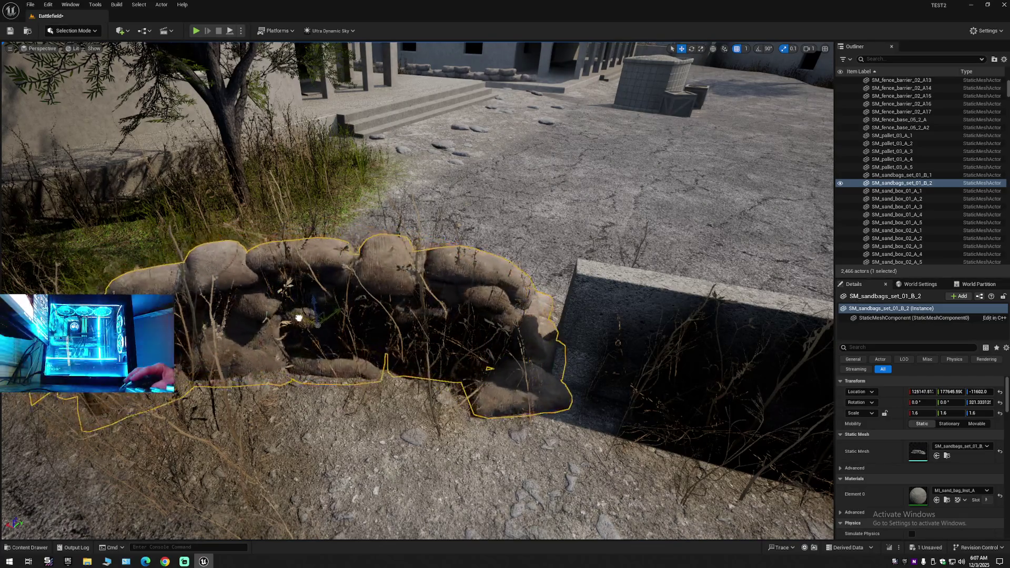
mouse_move(317, 311)
left_mouse_down()
mouse_move(342, 303)
mouse_move(342, 326)
mouse_move(326, 284)
mouse_move(360, 327)
left_mouse_up()
Inspect the ammo box, barrel, open loot box and foliage along the wall.
left_click(361, 327)
mouse_move(445, 348)
left_mouse_down()
mouse_move(460, 318)
mouse_move(446, 345)
mouse_move(445, 315)
mouse_move(471, 282)
left_mouse_up()
left_click(413, 323)
left_click(442, 336)
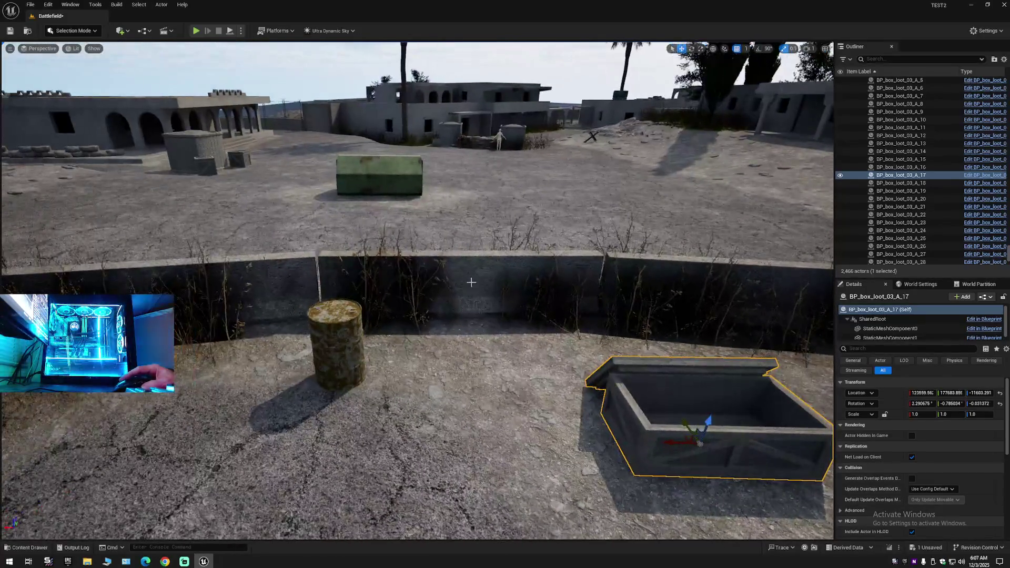
left_click(477, 271)
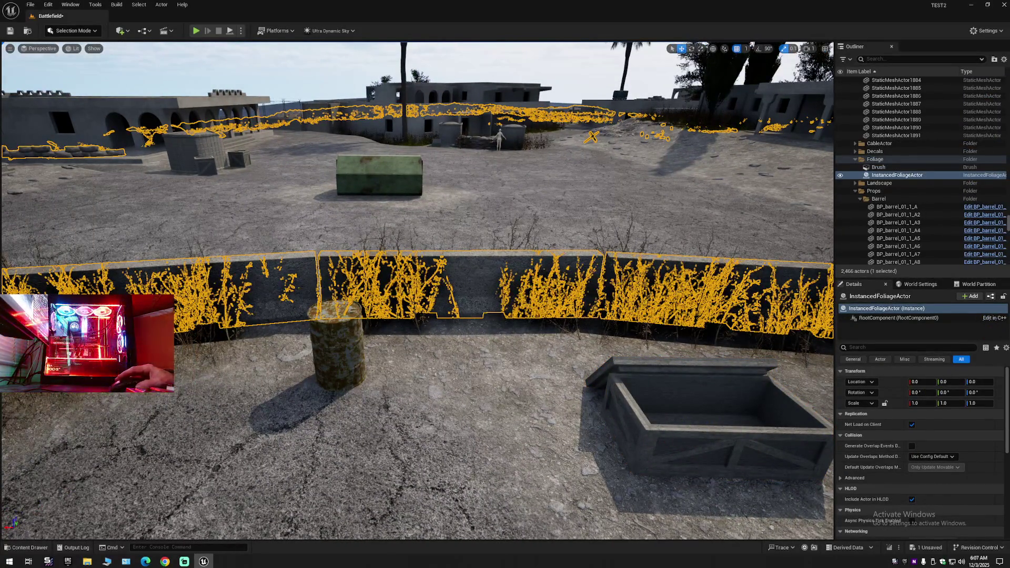
Collapse the Outliner to Battlefield's top-level folders, leaving the instanced foliage deselected.
left_click(1004, 59)
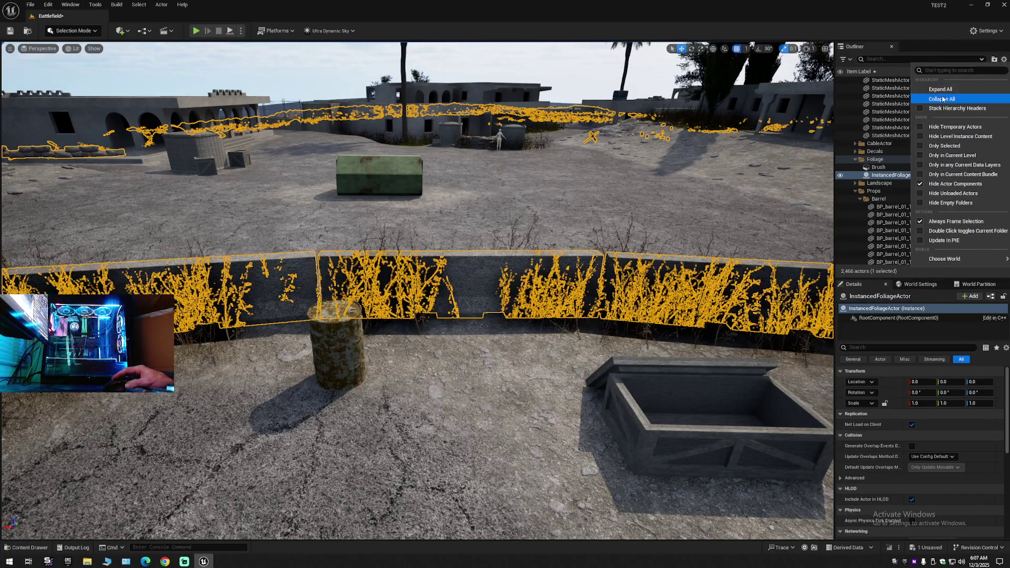
left_click(943, 99)
left_click(883, 114)
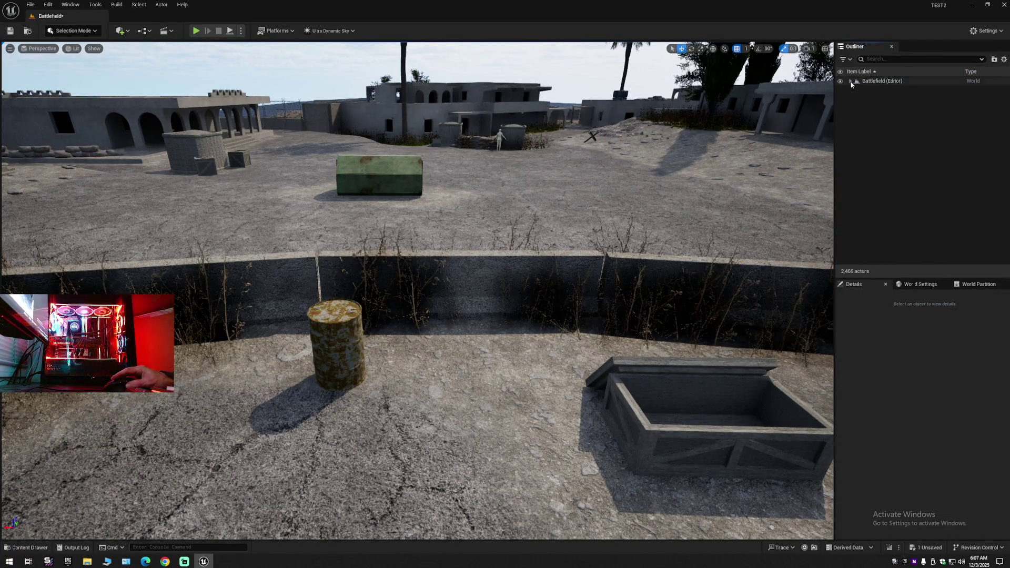
left_click(850, 81)
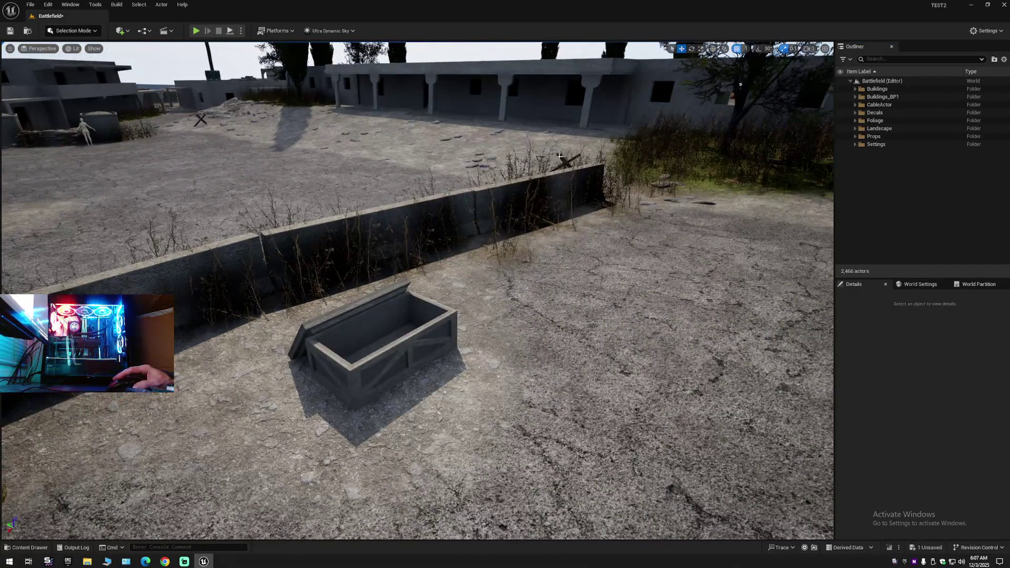
left_click(560, 156)
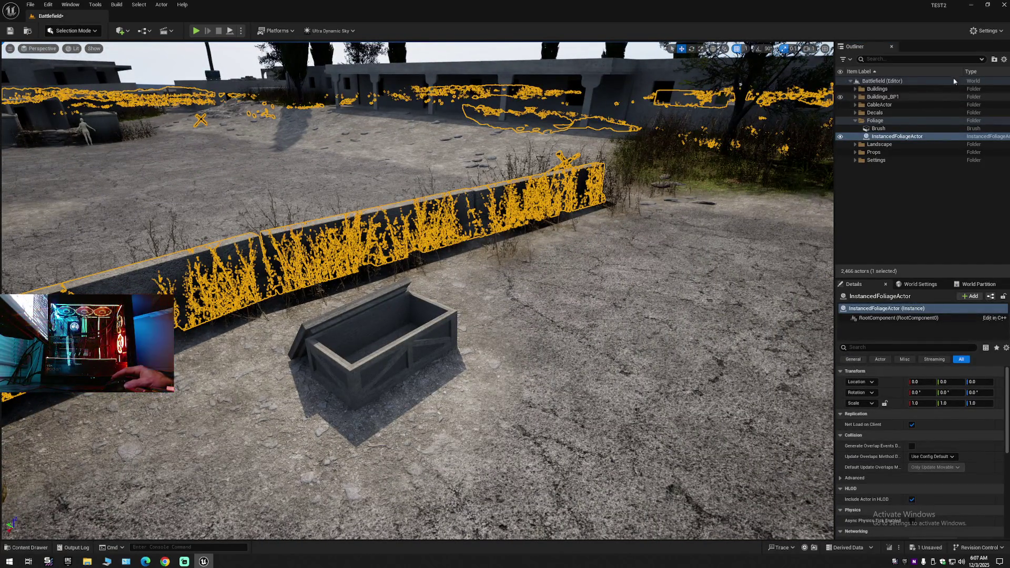
left_click(1003, 59)
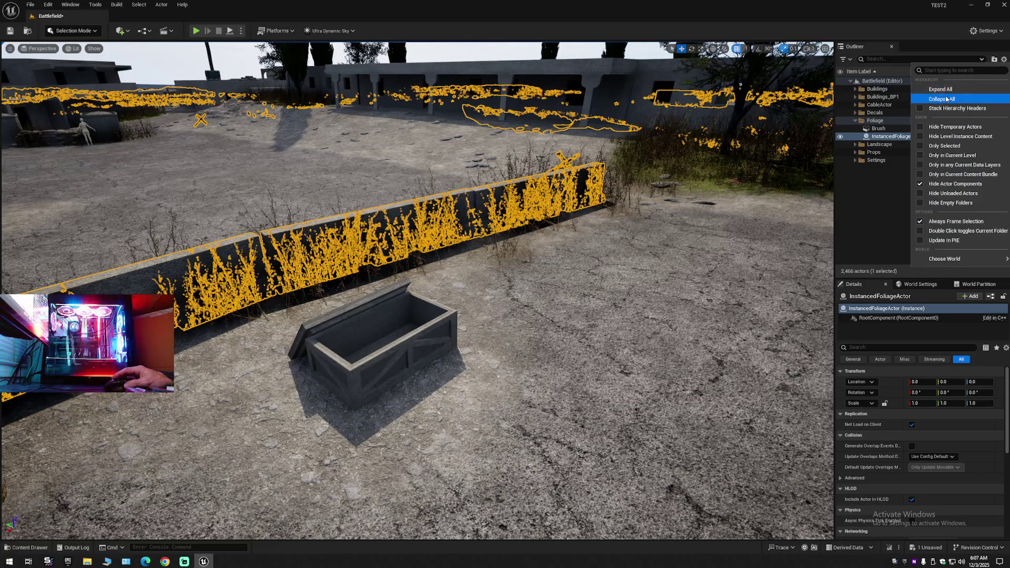
left_click(944, 99)
left_click(852, 97)
left_click(849, 80)
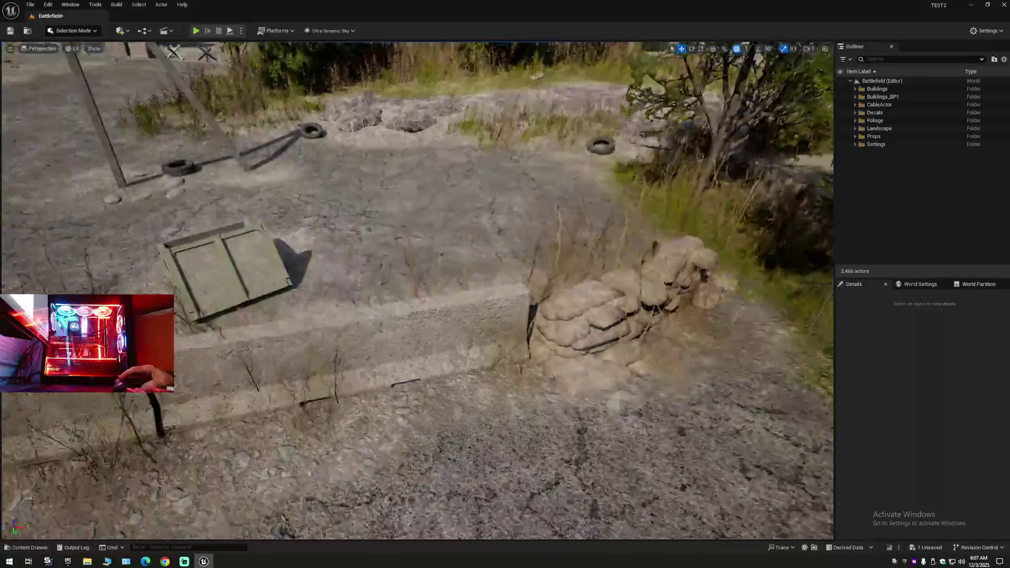
left_click(94, 31)
In Foliage Mode, try filtering the palette by 'sand', then deselect all foliage types.
left_click(74, 61)
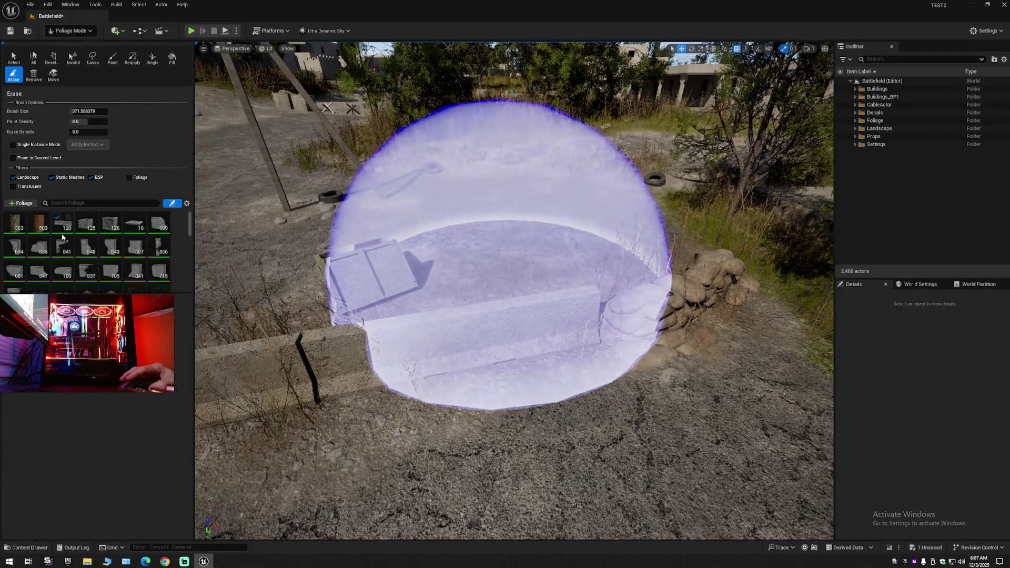
left_click(110, 226)
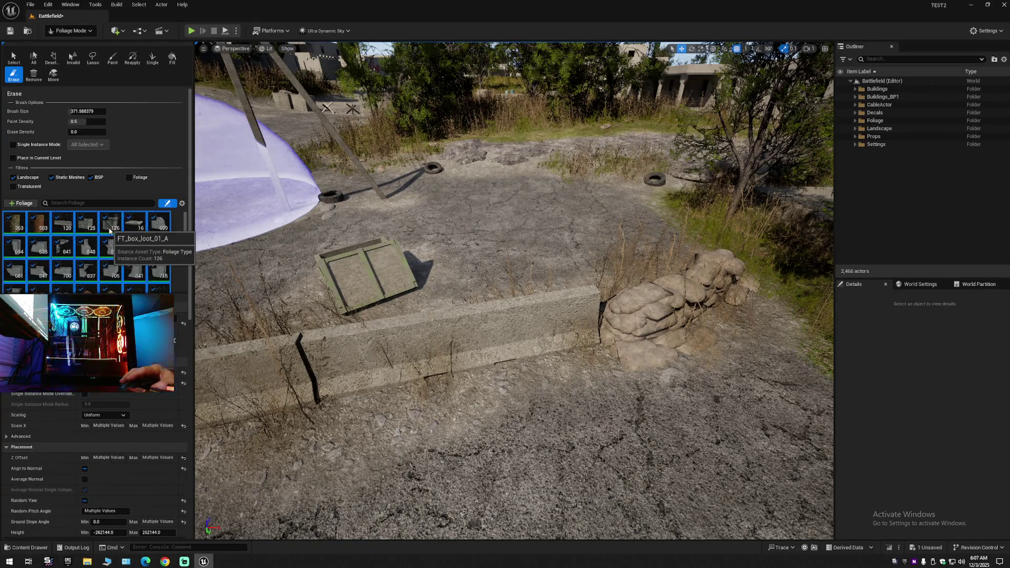
key("ctrl+a")
left_click(66, 203)
type("sand")
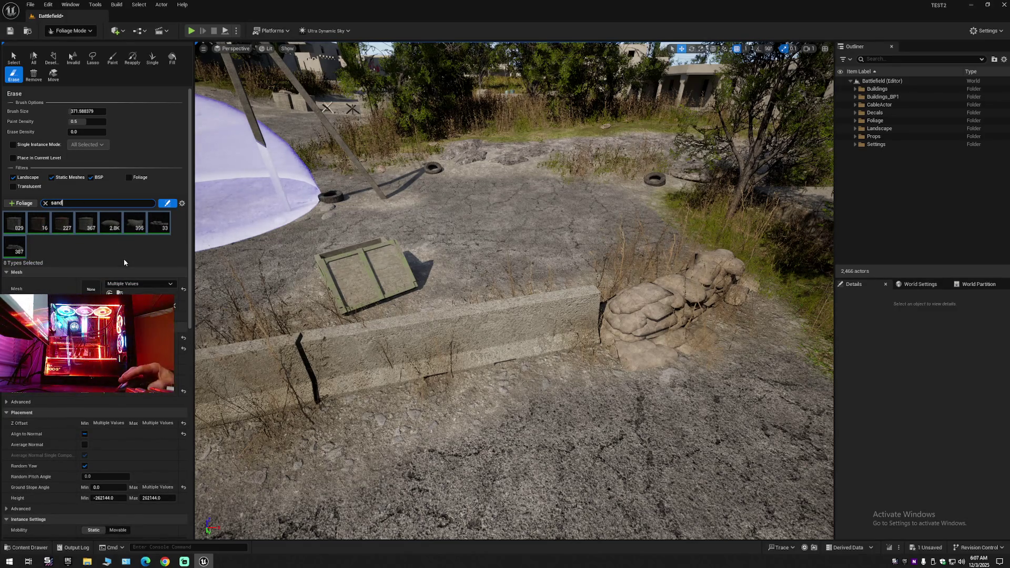
left_click(8, 243)
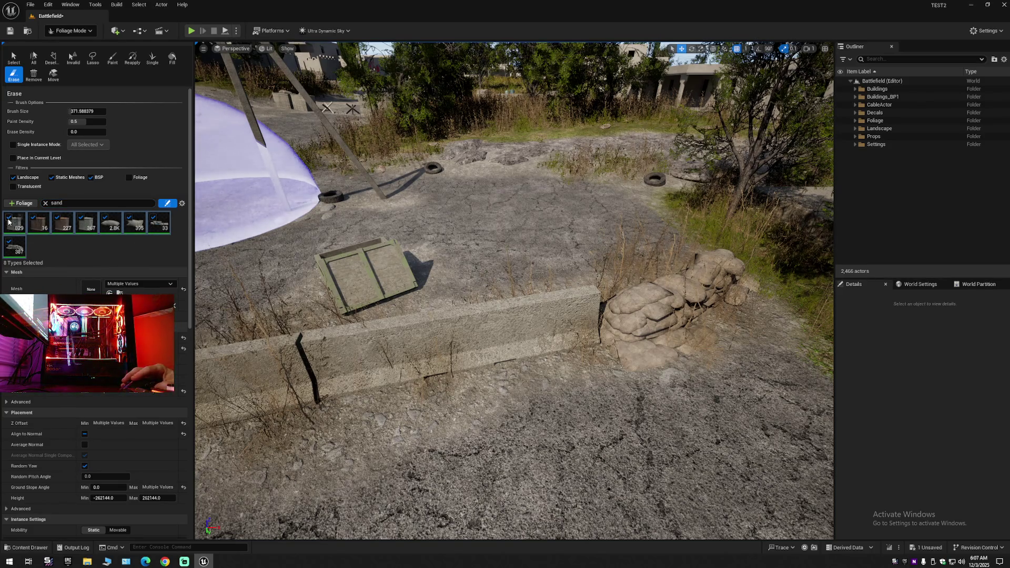
left_click(45, 203)
left_click(63, 222)
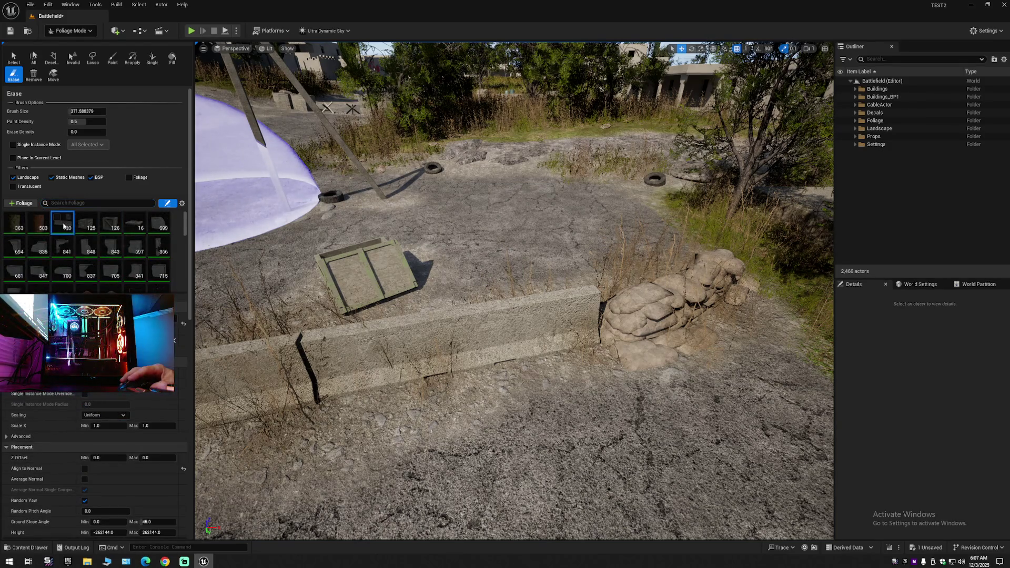
key("ctrl+a")
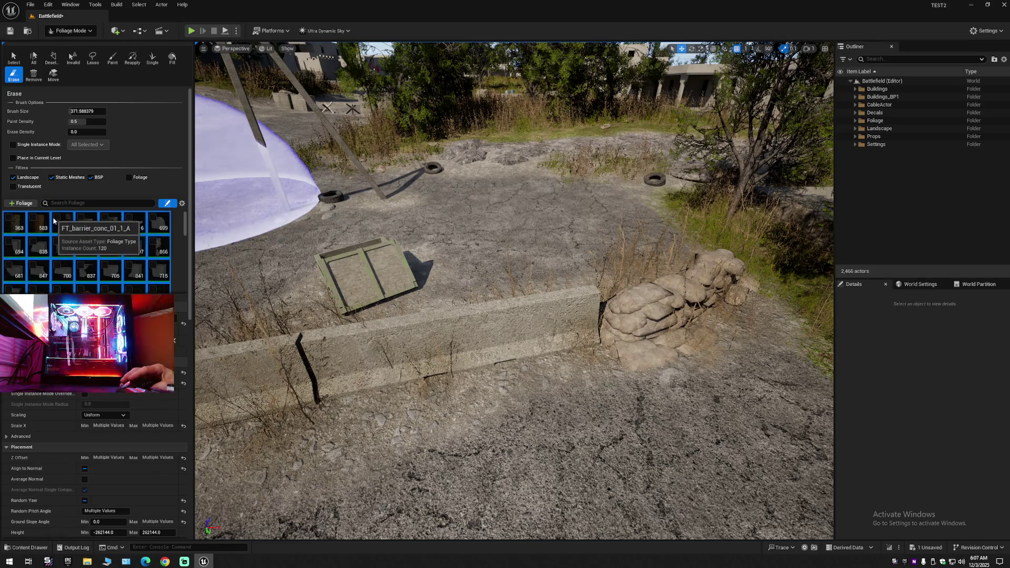
left_click(60, 212)
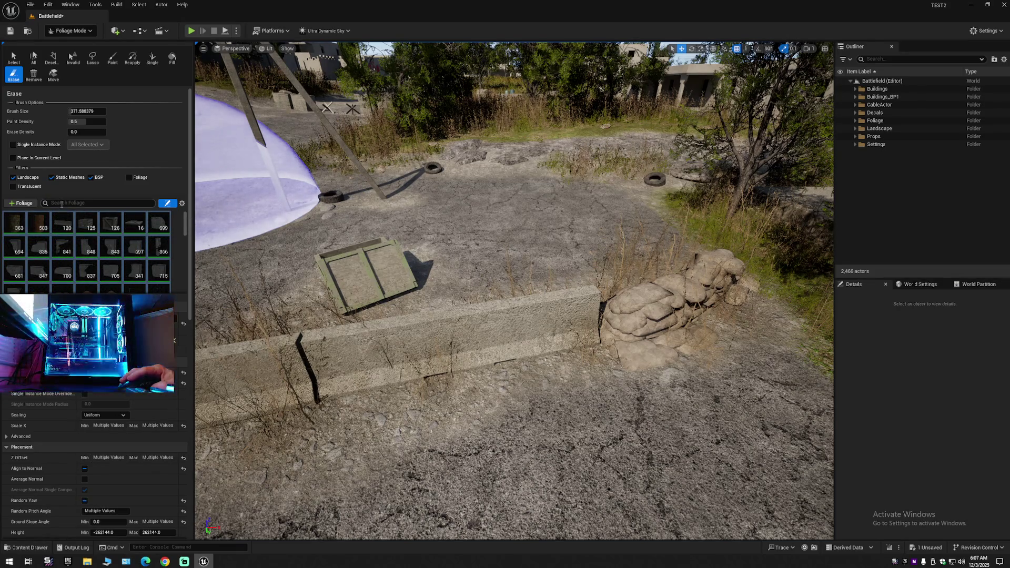
Select only FT_sandbags_set_01_B and erase one instance, dropping its count from 387 to 386.
left_click(62, 203)
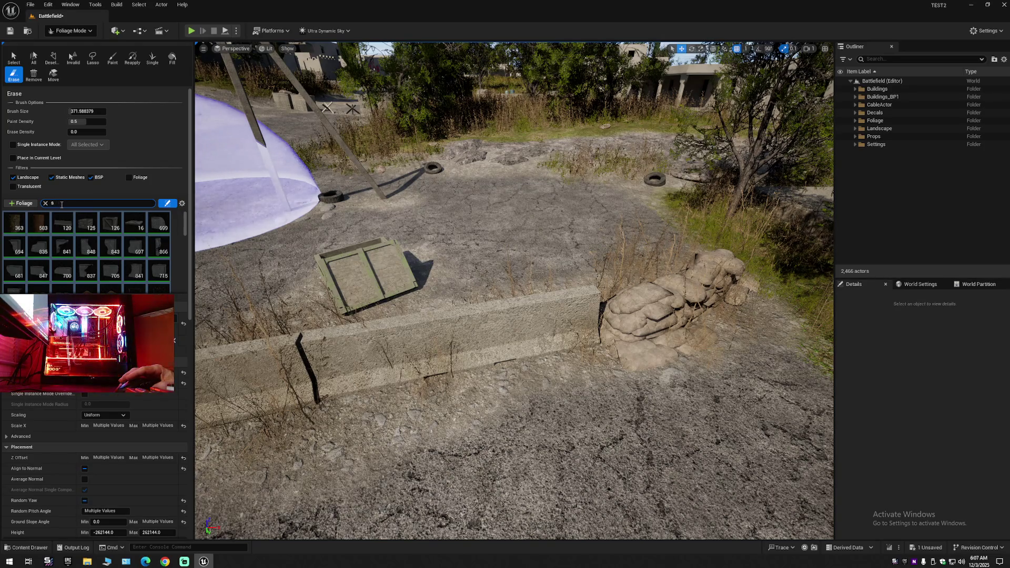
type("sand")
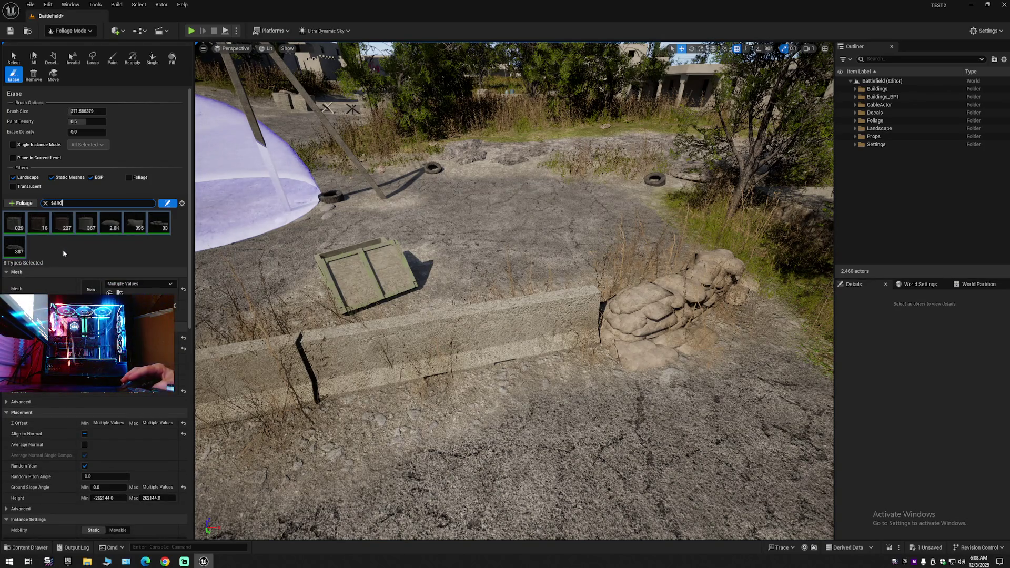
left_click(13, 243)
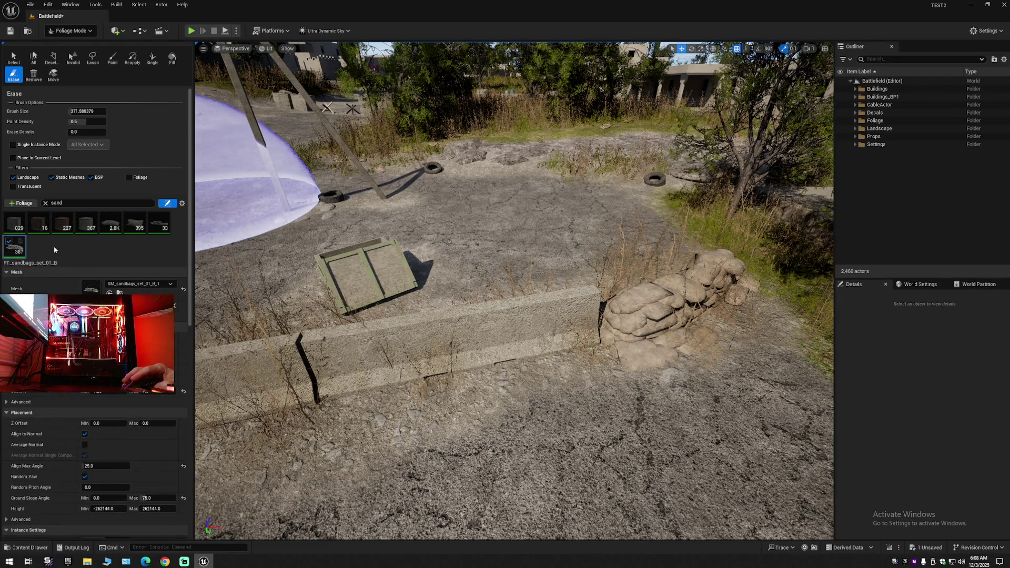
scroll(610, 271, "up", 3)
scroll(512, 282, "down", 3)
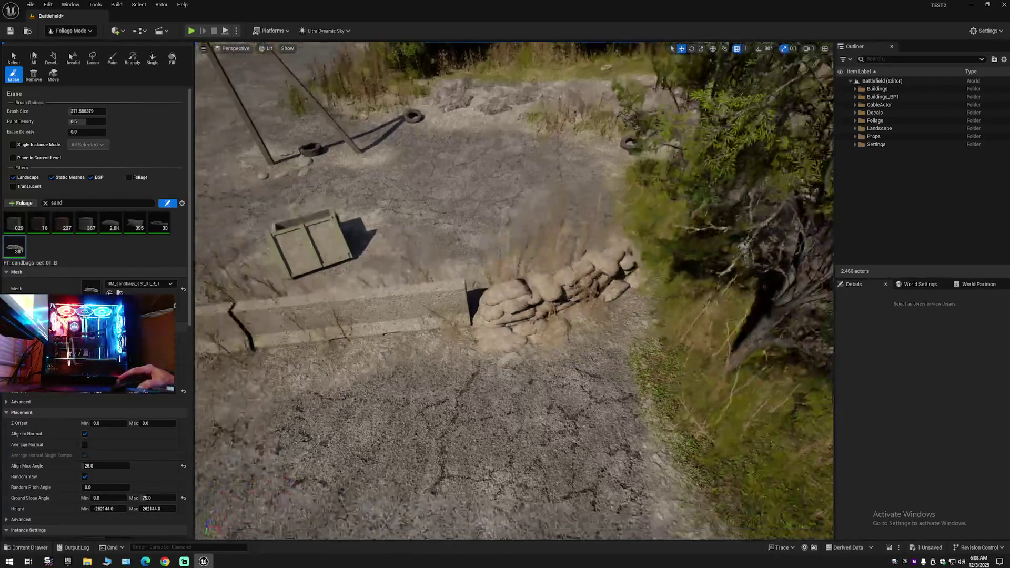
scroll(512, 282, "down", 1)
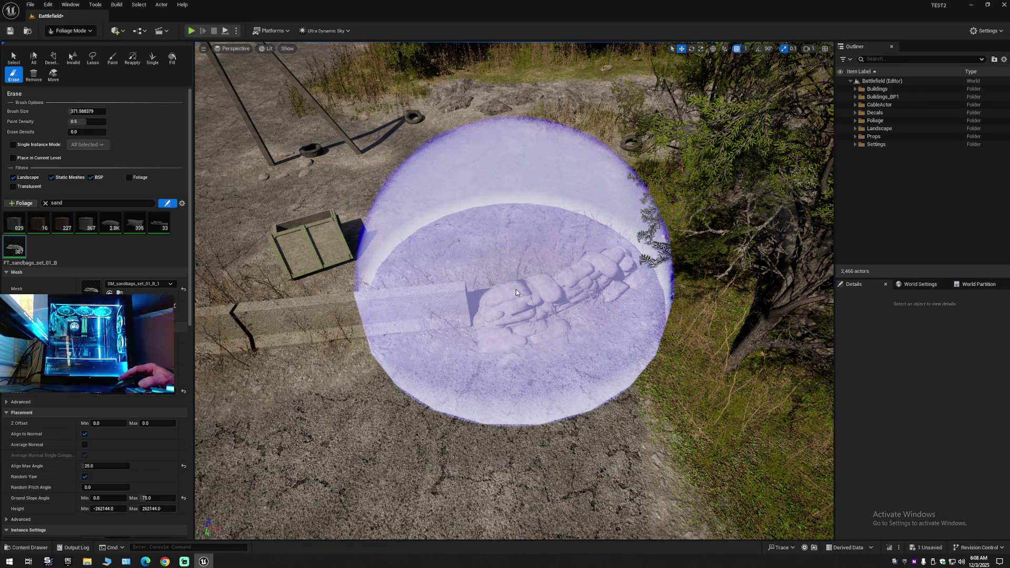
left_click(547, 296)
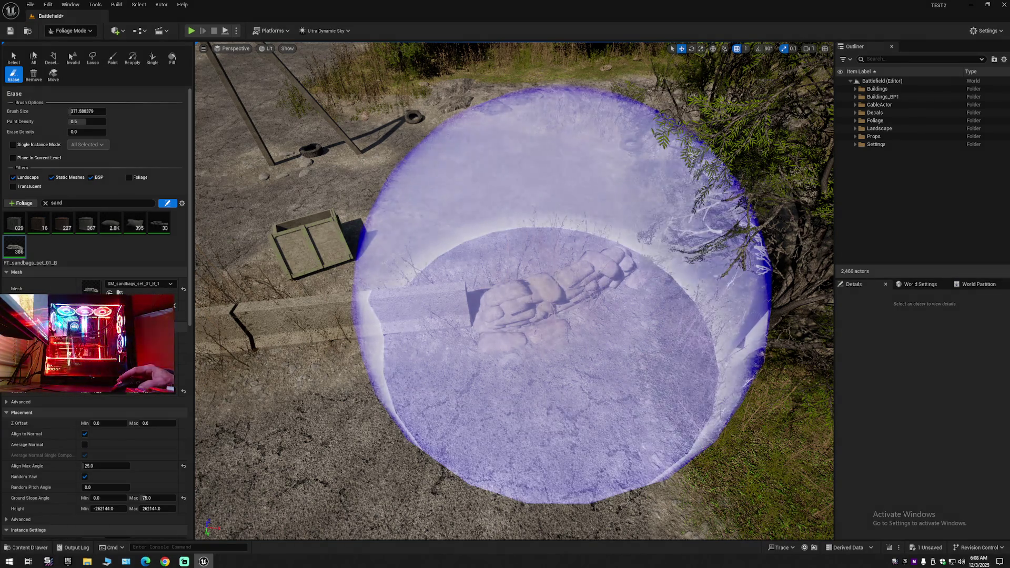
scroll(548, 294, "up", 5)
scroll(571, 316, "down", 5)
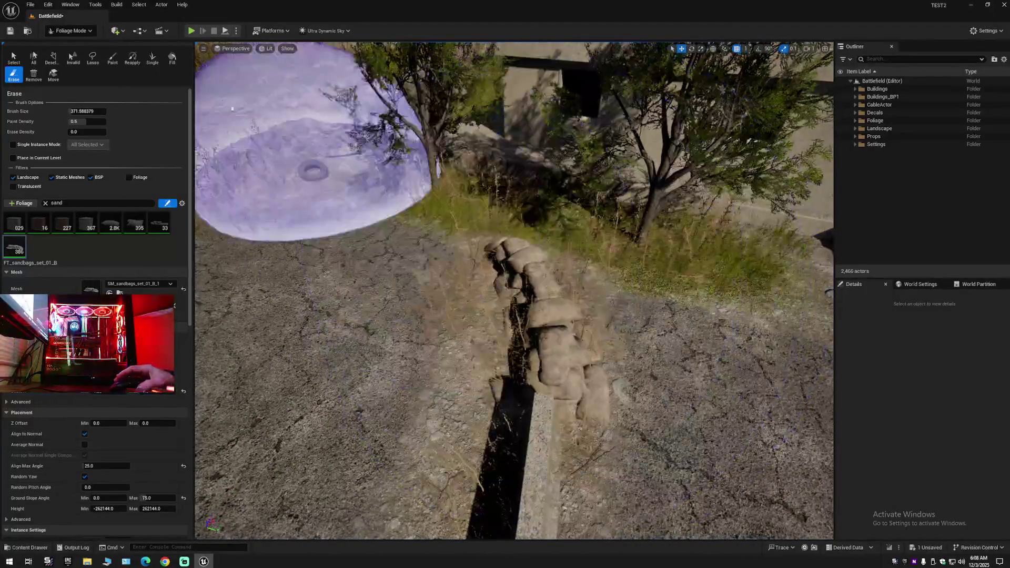
left_click(69, 30)
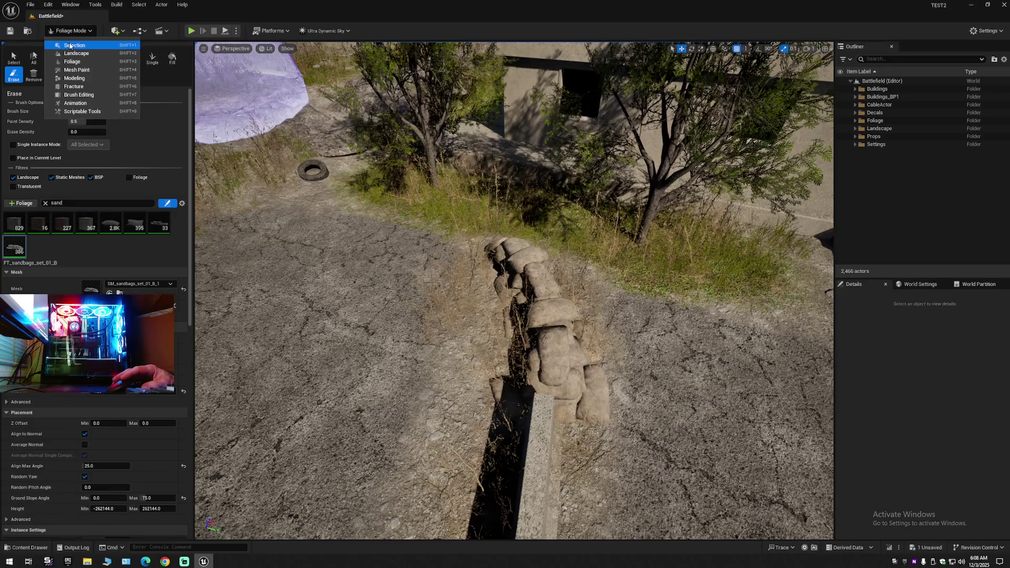
left_click(70, 45)
left_click(393, 313)
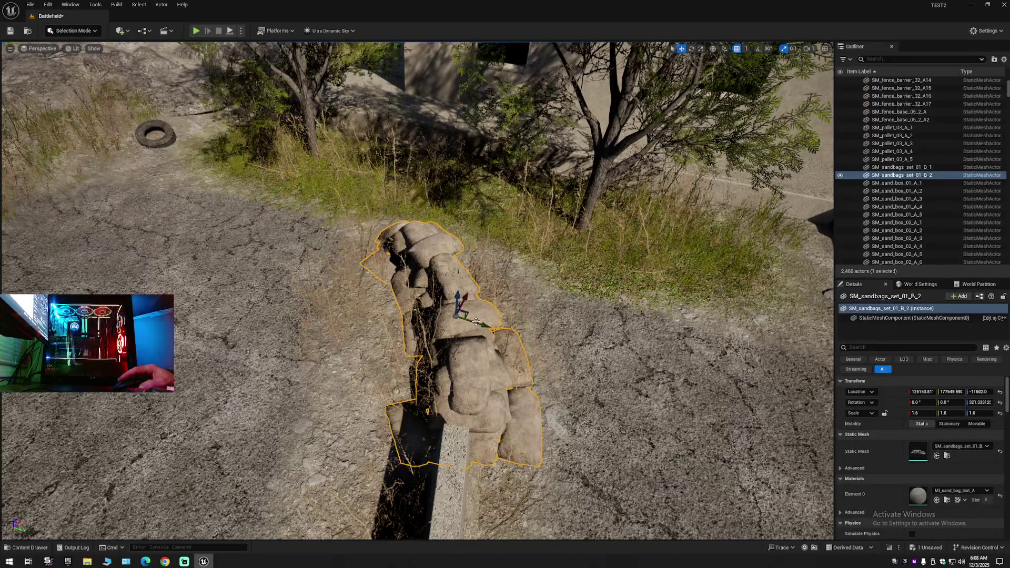
key("ctrl+z")
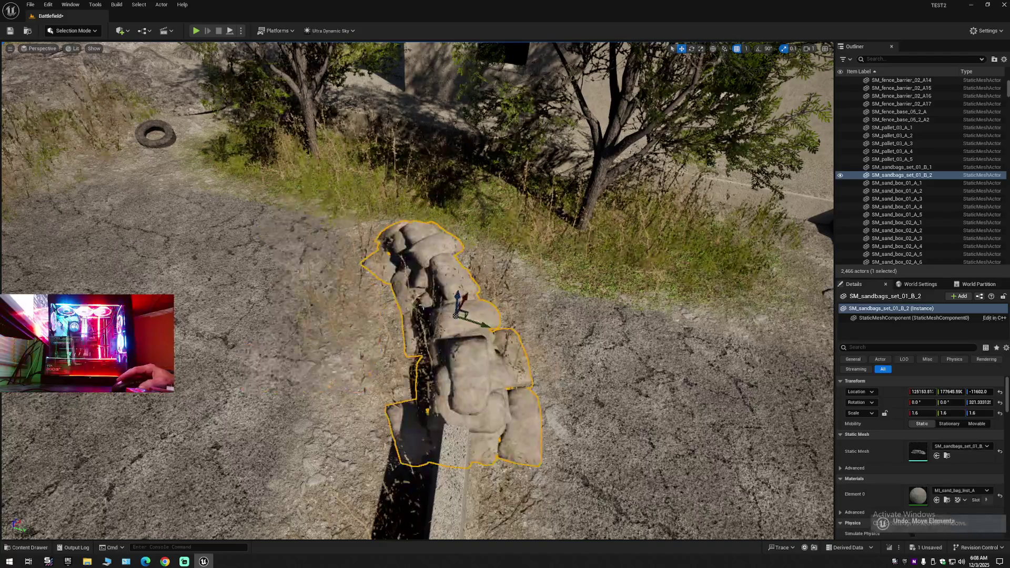
key("f")
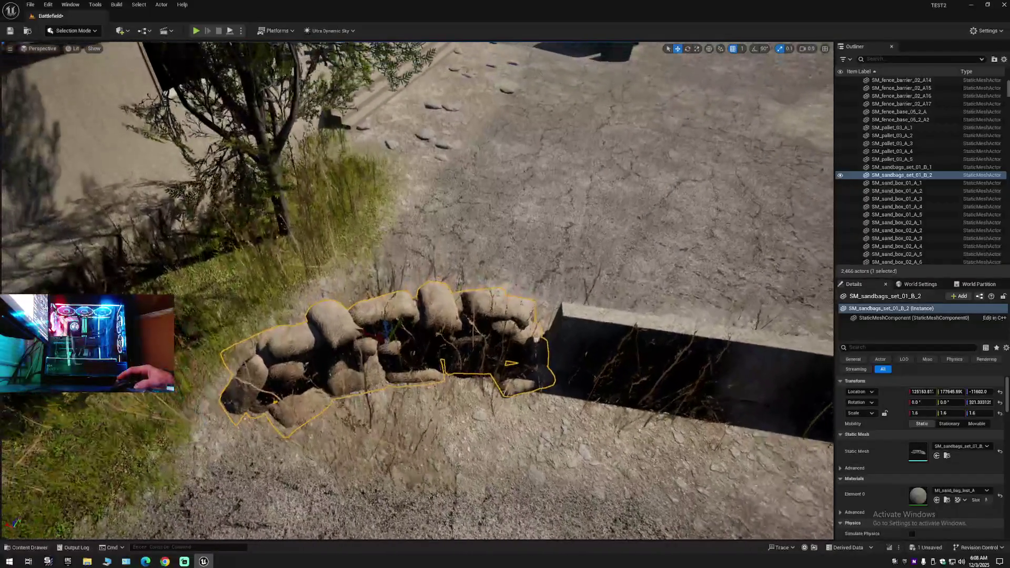
mouse_move(369, 302)
left_mouse_down()
mouse_move(368, 316)
mouse_move(369, 302)
left_mouse_up()
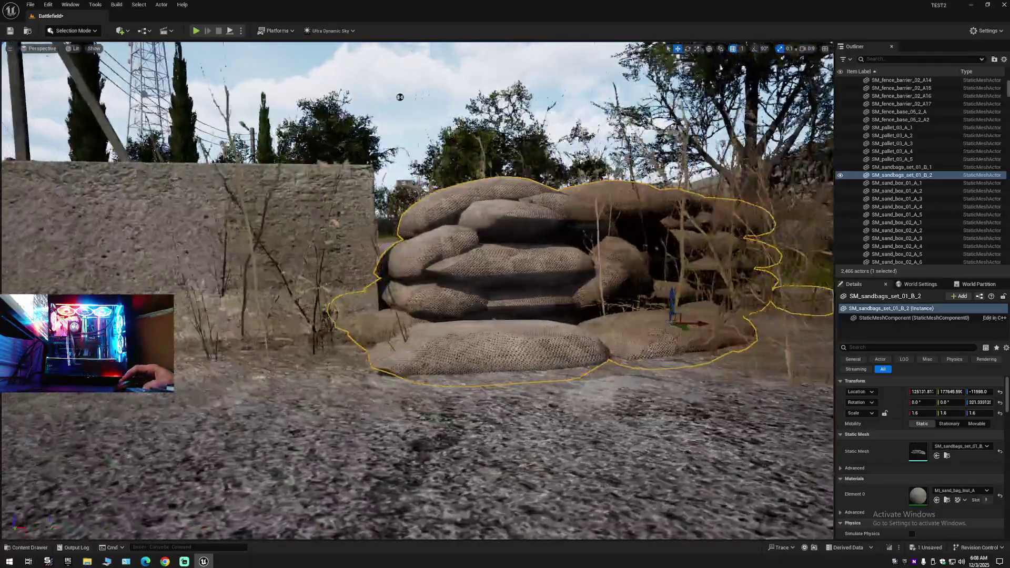
left_click_drag(399, 98, 346, 50)
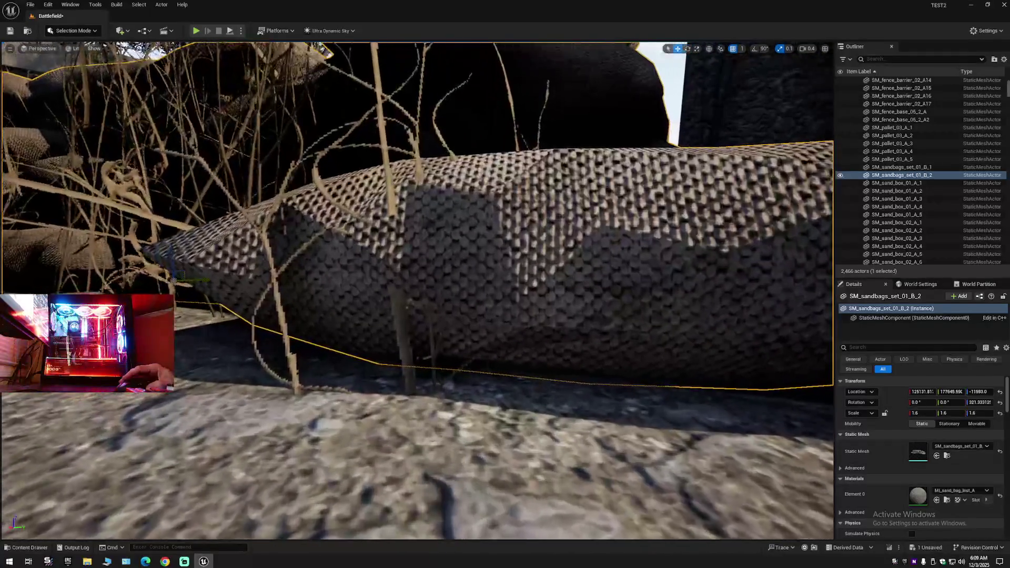
Fly past the sandbags toward the poles and tires, then select the InstancedFoliageActor.
key("w")
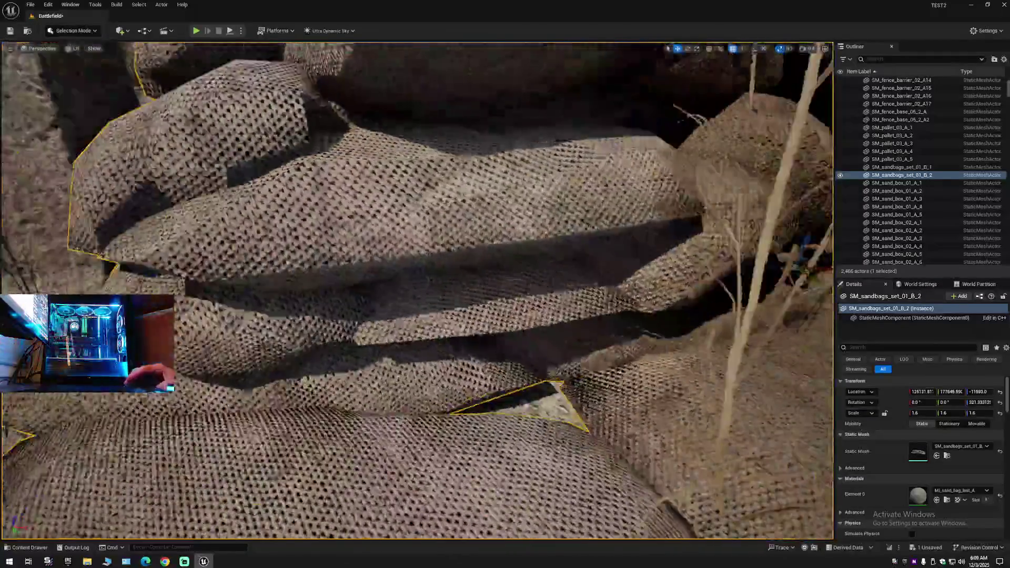
key("q")
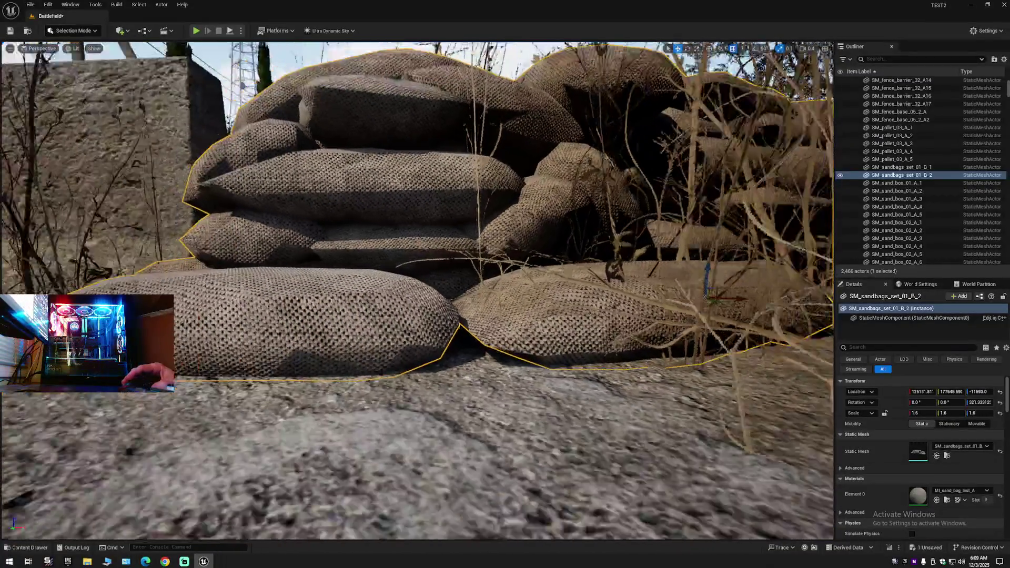
key("s")
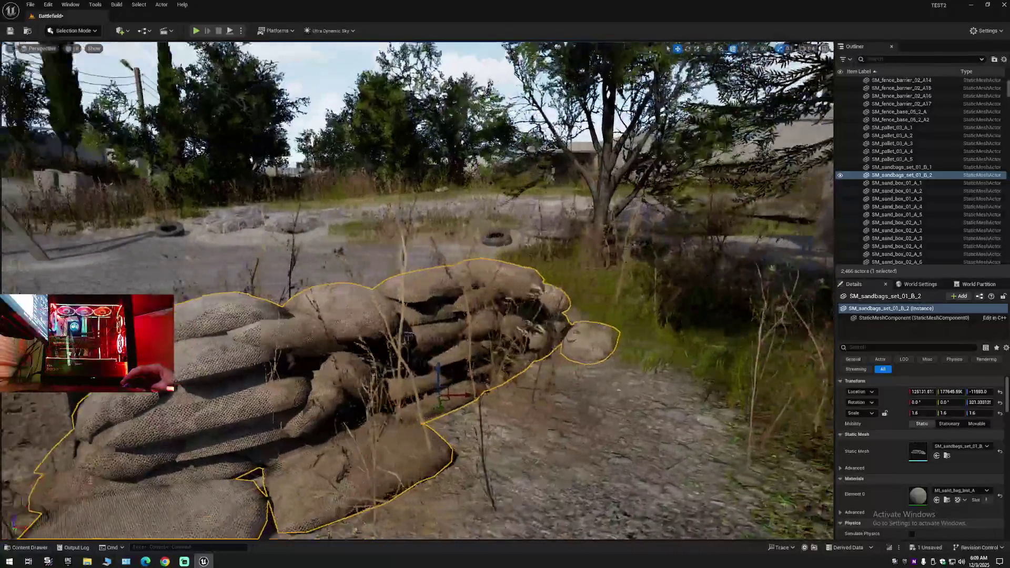
scroll(562, 289, "up", 2)
key("w")
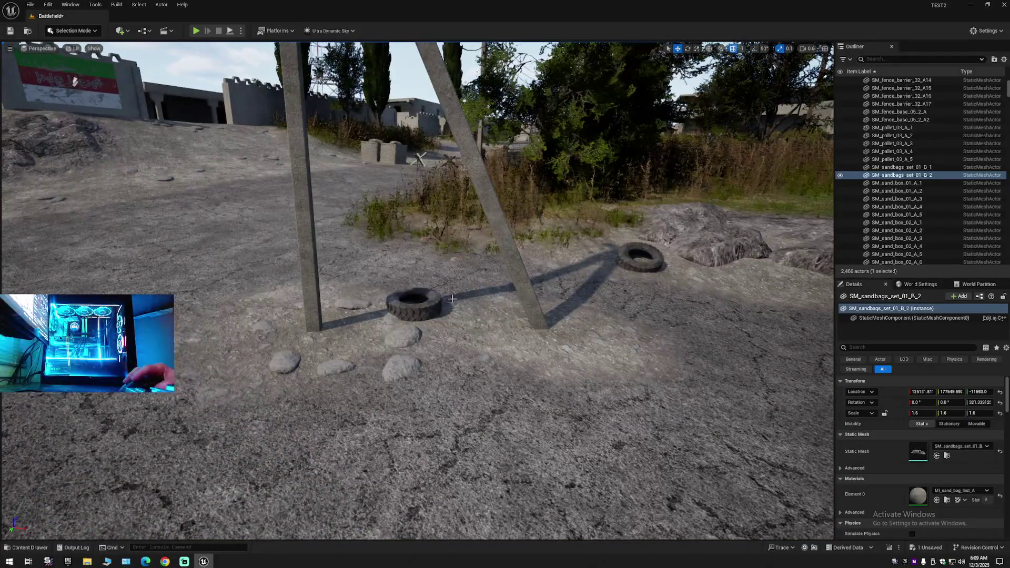
left_click(435, 306)
mouse_move(417, 289)
left_mouse_down()
mouse_move(400, 279)
mouse_move(410, 263)
mouse_move(368, 274)
mouse_move(340, 297)
mouse_move(263, 274)
left_mouse_up()
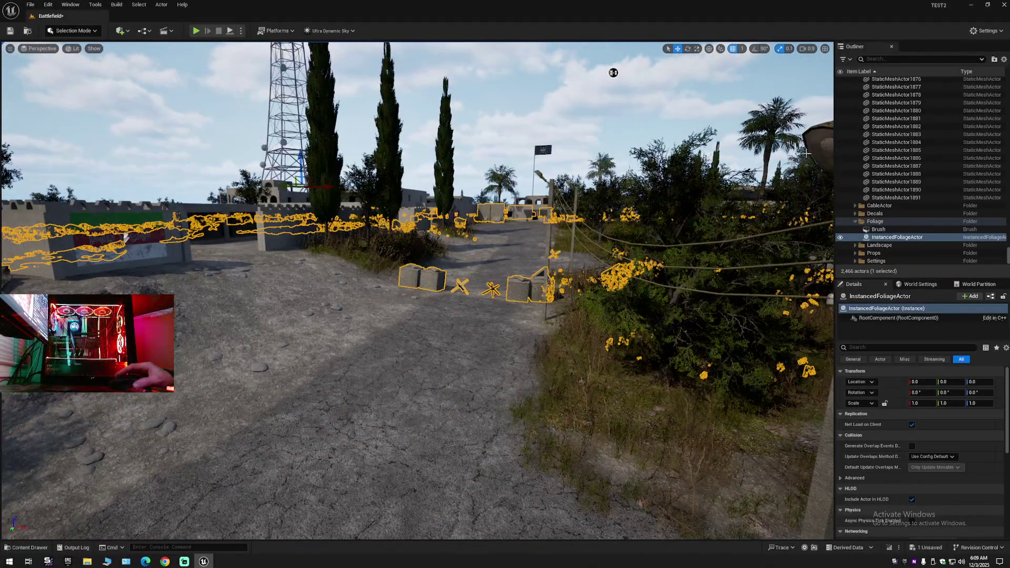
Collapse the Outliner, clear the foliage selection, and select the barrel and two crates in the courtyard.
left_click(1004, 60)
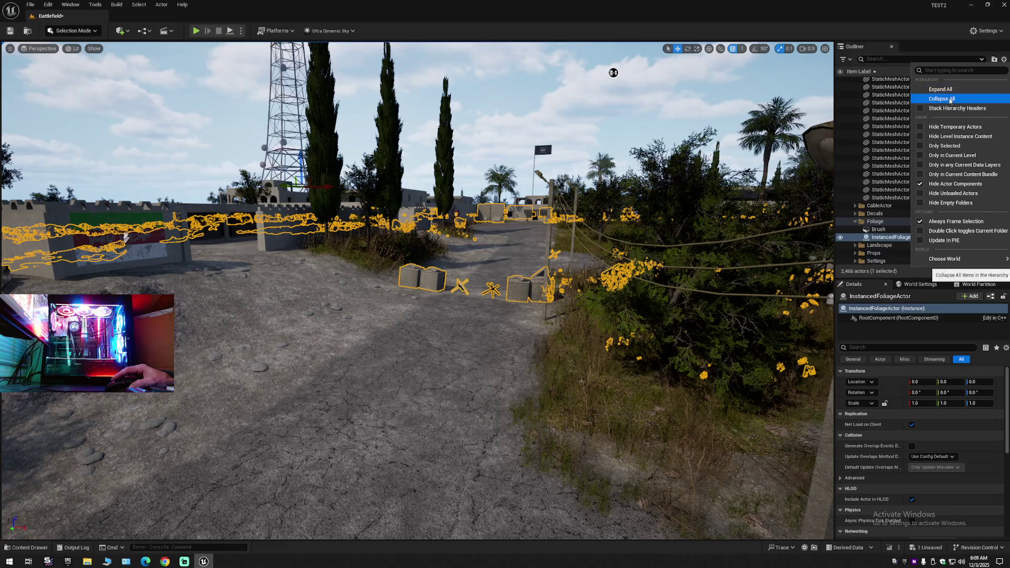
left_click(940, 99)
left_click(851, 87)
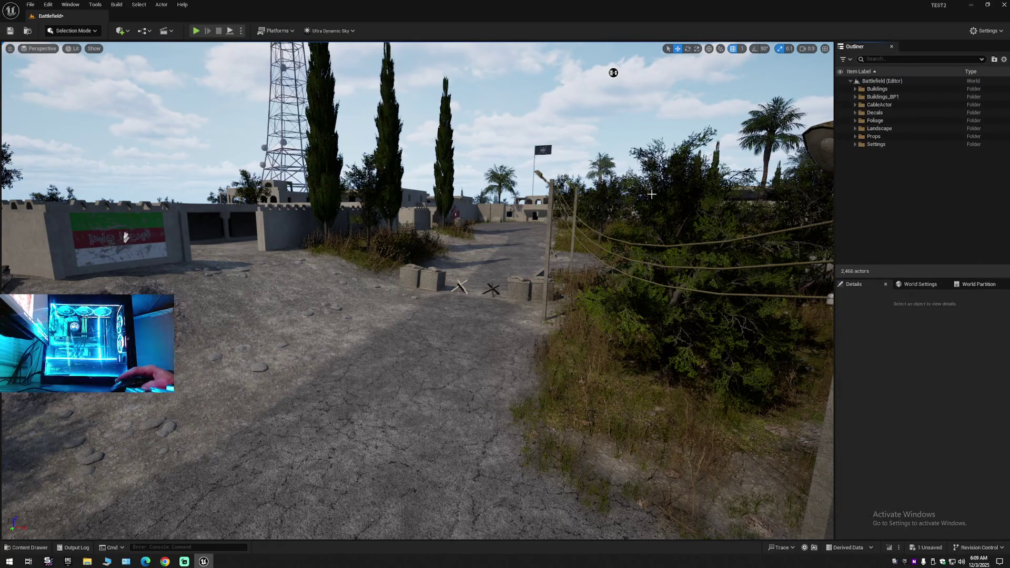
mouse_move(581, 244)
left_mouse_down()
mouse_move(463, 256)
mouse_move(609, 250)
mouse_move(473, 253)
mouse_move(479, 243)
left_mouse_up()
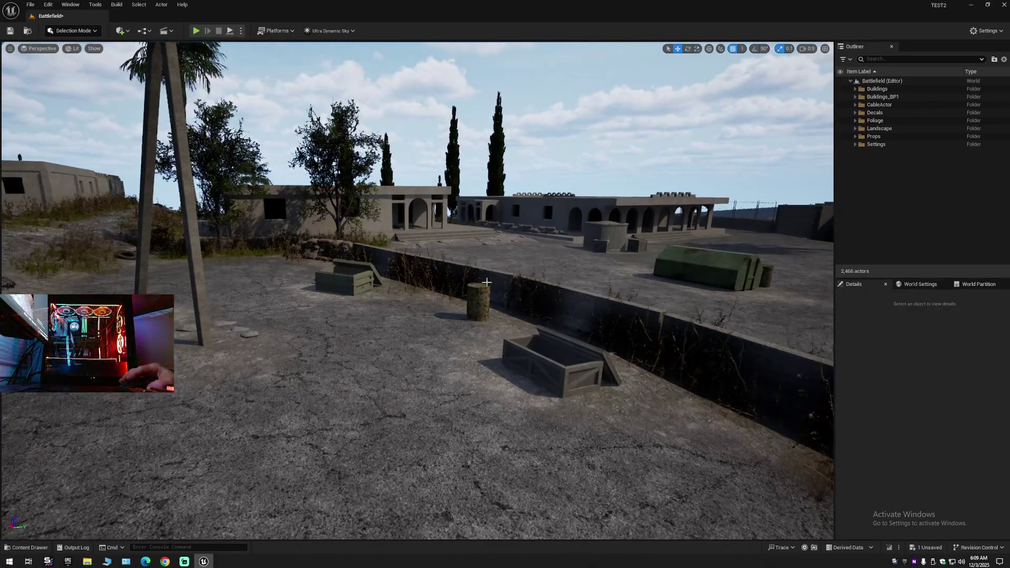
left_click(483, 287)
left_click(347, 278)
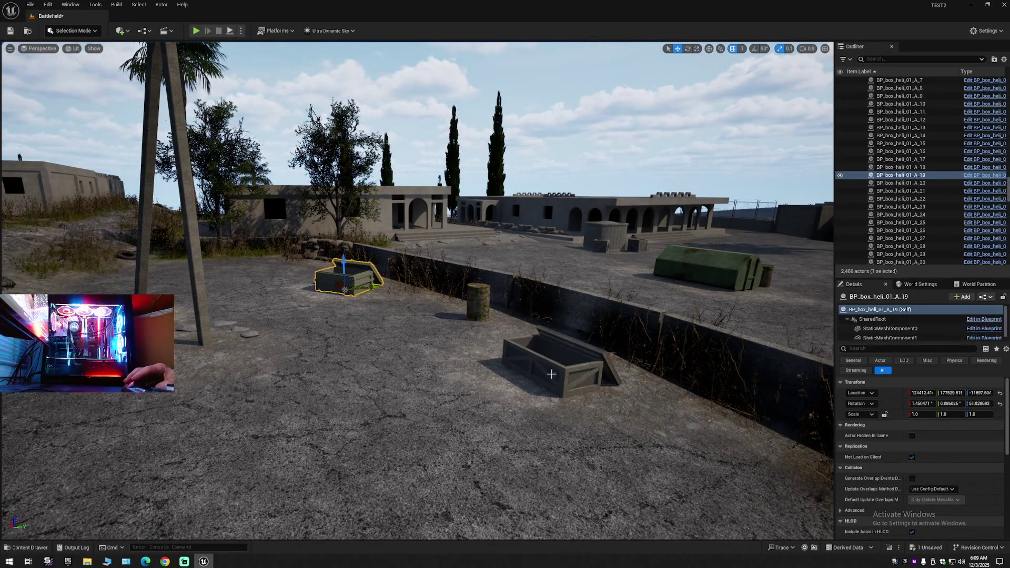
left_click(571, 363)
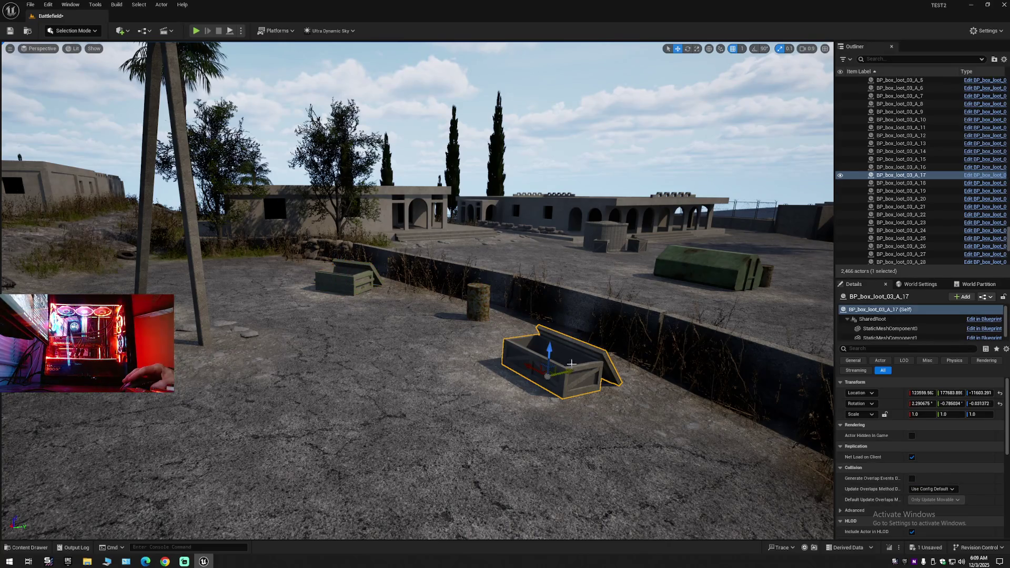
Collapse the Outliner again, fly to the trench, and select and frame the sandbag set by the barrier.
left_click(1005, 59)
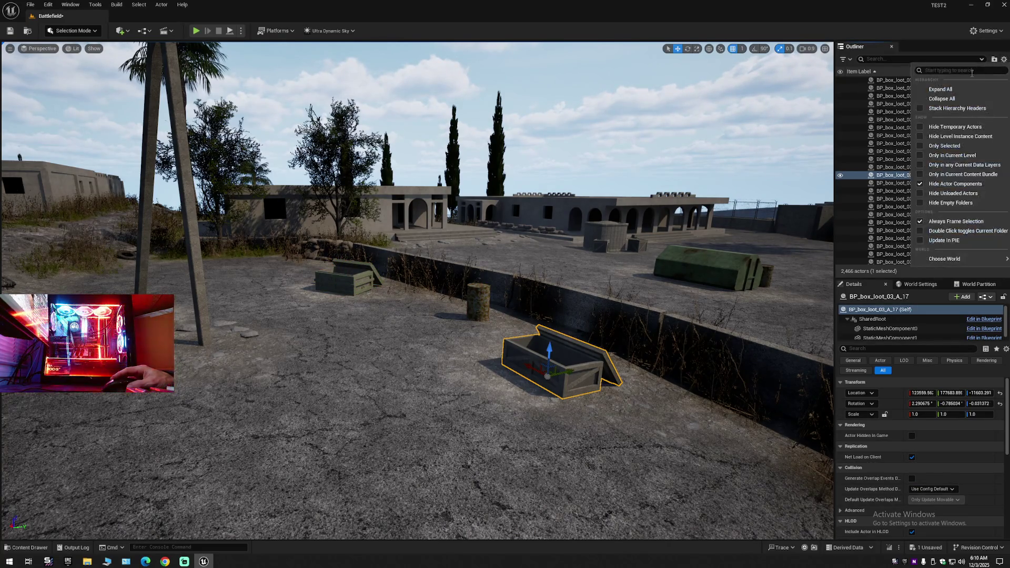
left_click(942, 99)
left_click(853, 87)
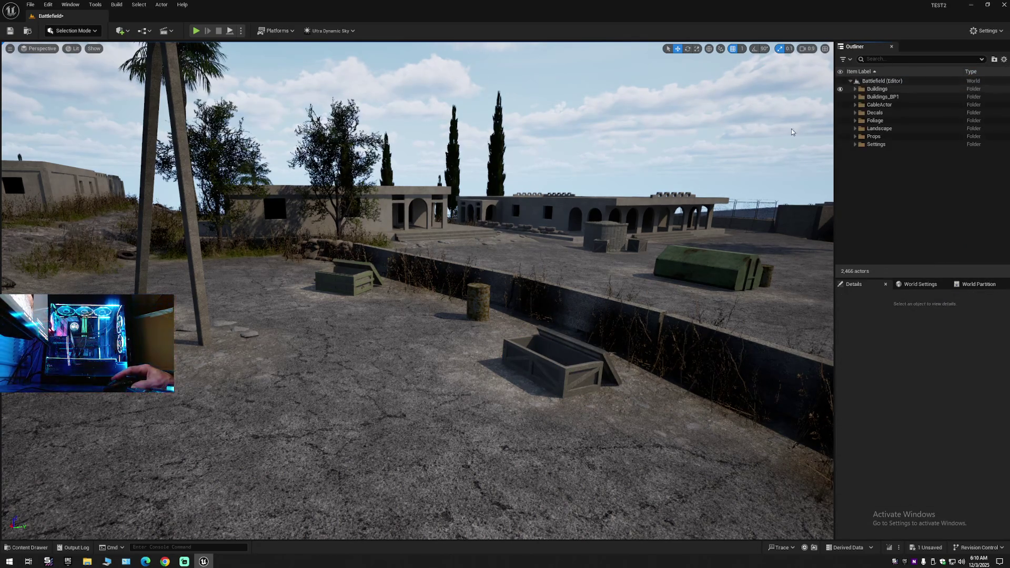
key("w")
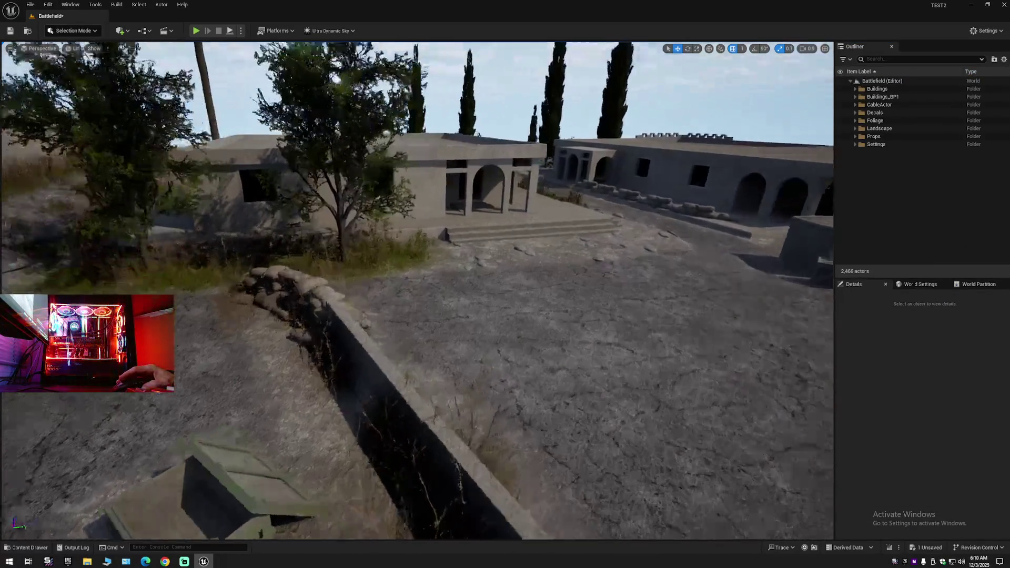
key("w")
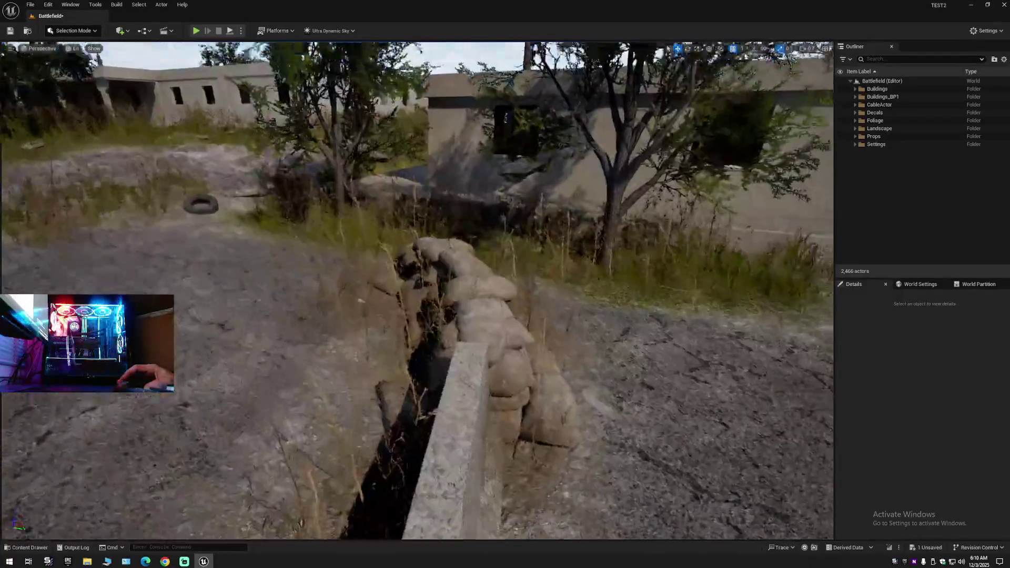
key("w")
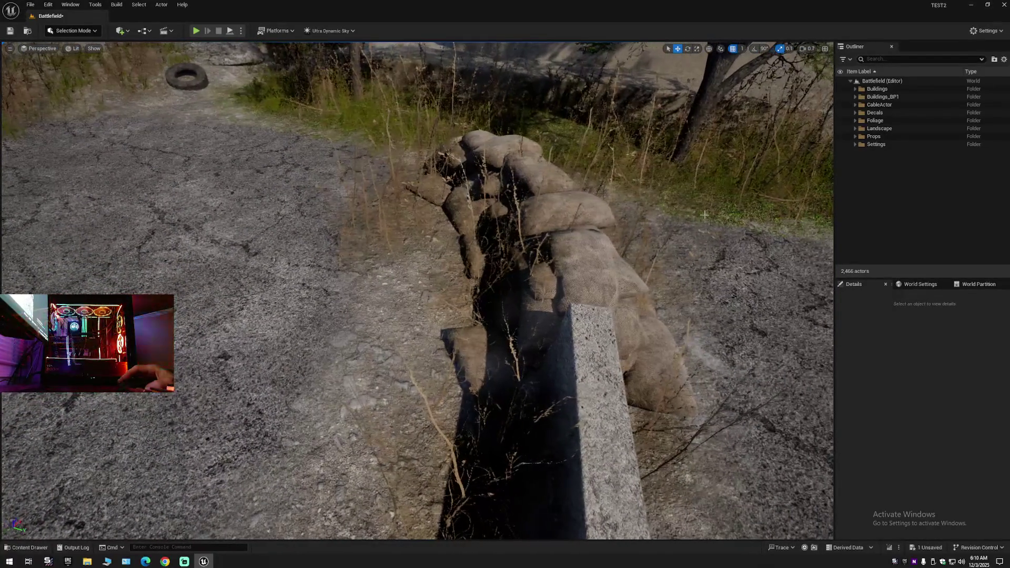
left_click(586, 287)
key("f")
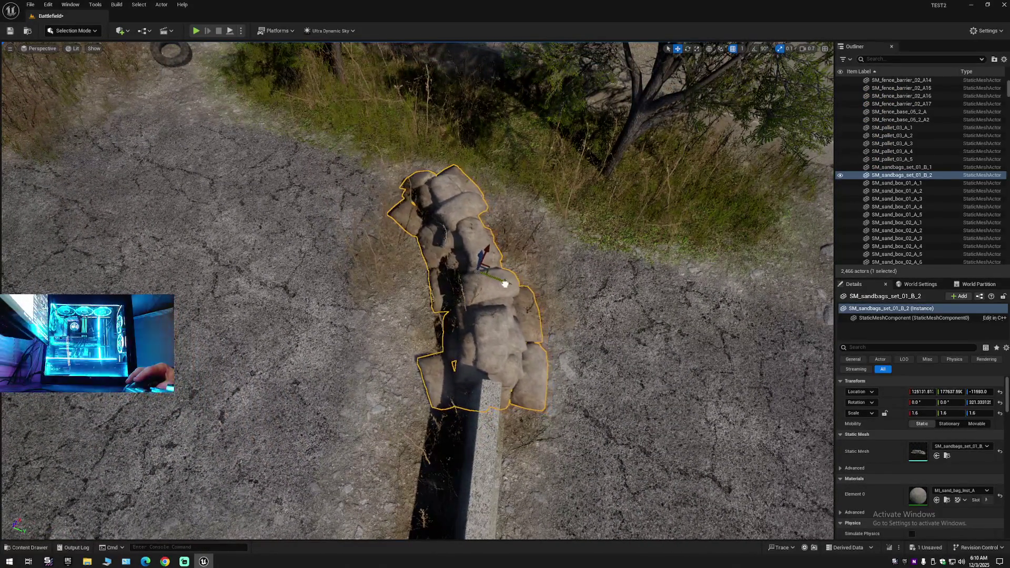
Orbit to a low side view of the sandbags beside the barrier.
key("w")
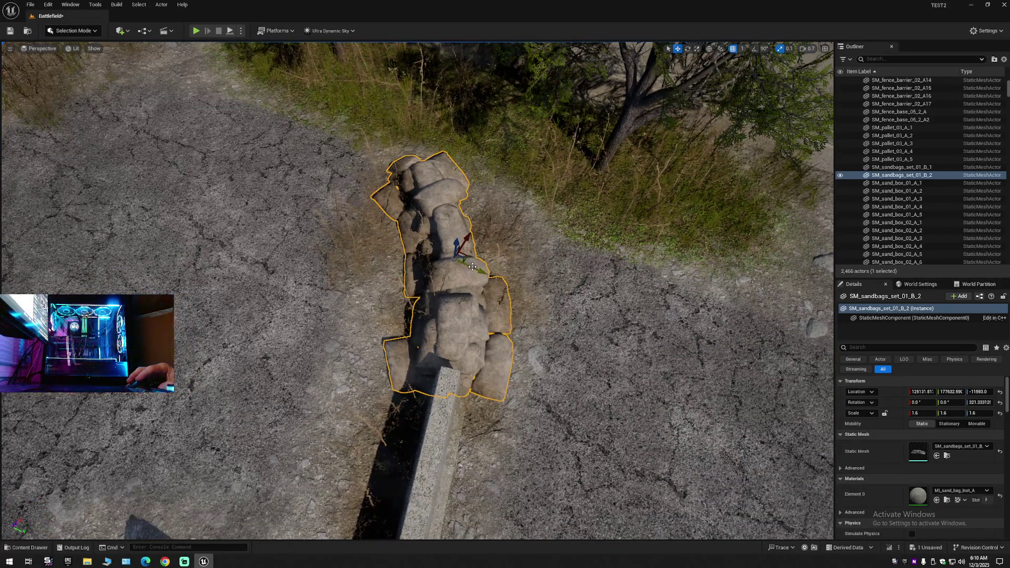
left_click_drag(474, 269, 410, 173)
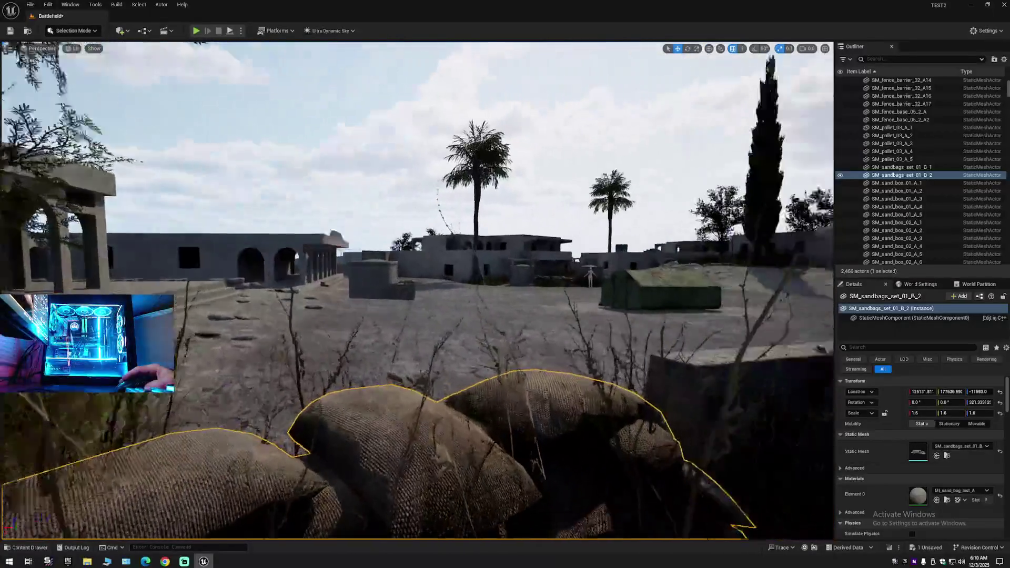
left_click_drag(410, 173, 432, 174)
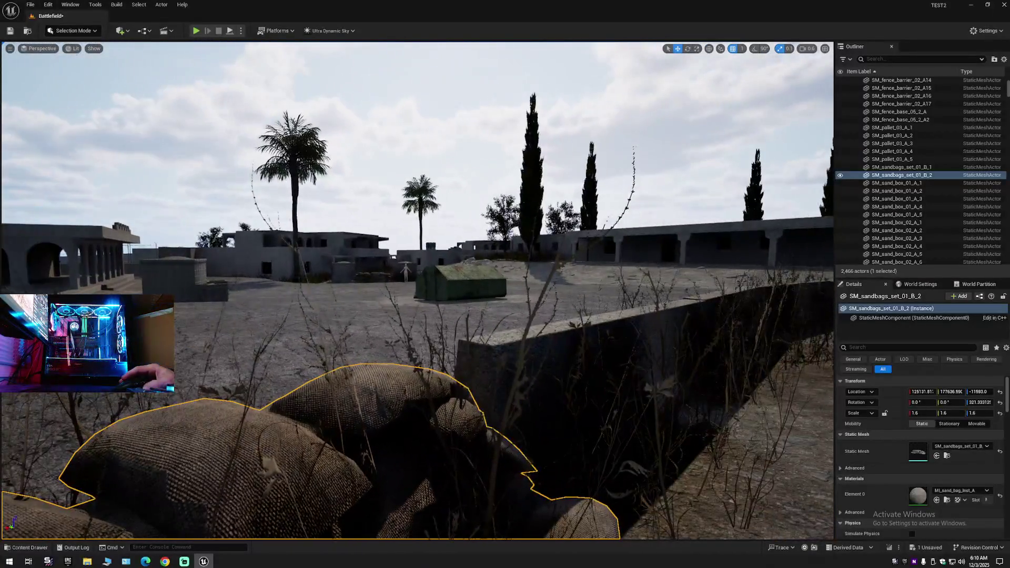
Collapse the Outliner to its top-level folders, deselect the sandbags, and move the view across the courtyard.
left_click(1003, 60)
left_click(940, 98)
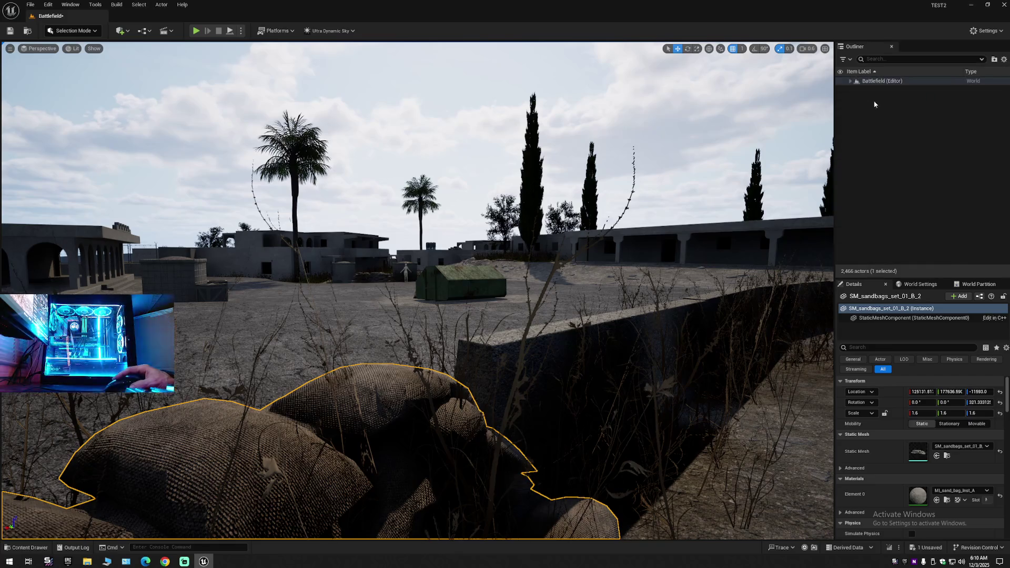
left_click(850, 87)
mouse_move(777, 227)
left_mouse_down()
mouse_move(777, 252)
mouse_move(726, 252)
mouse_move(777, 228)
mouse_move(778, 257)
mouse_move(560, 232)
mouse_move(626, 237)
mouse_move(605, 236)
left_mouse_up()
mouse_move(529, 150)
left_mouse_down()
mouse_move(597, 187)
mouse_move(614, 168)
mouse_move(609, 158)
mouse_move(415, 190)
mouse_move(348, 165)
mouse_move(415, 162)
mouse_move(419, 185)
mouse_move(424, 174)
mouse_move(544, 210)
left_mouse_up()
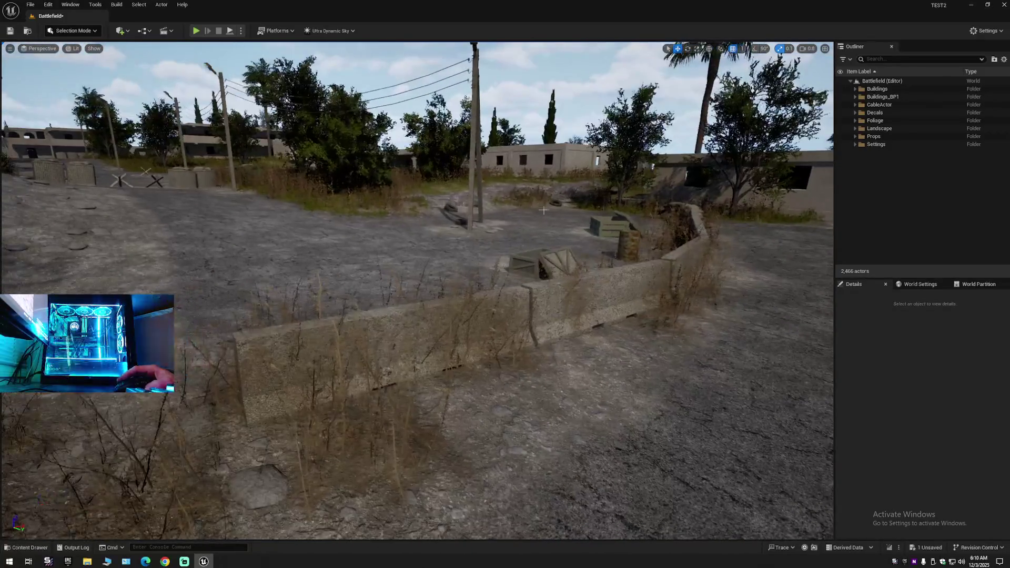
left_click(79, 31)
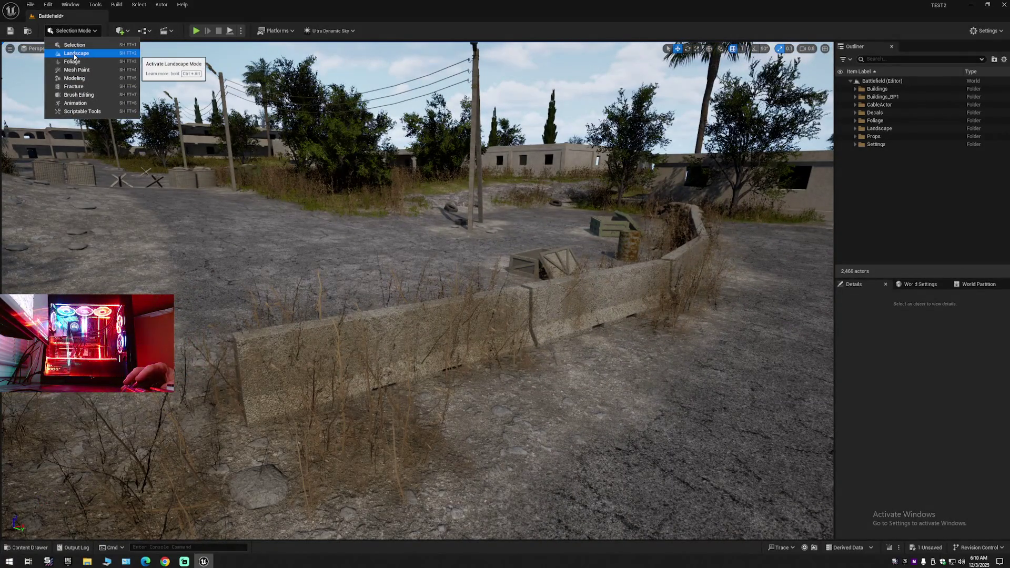
Open the Content Drawer and clear the 'box' search filter so all 587 assets are listed.
left_click(75, 34)
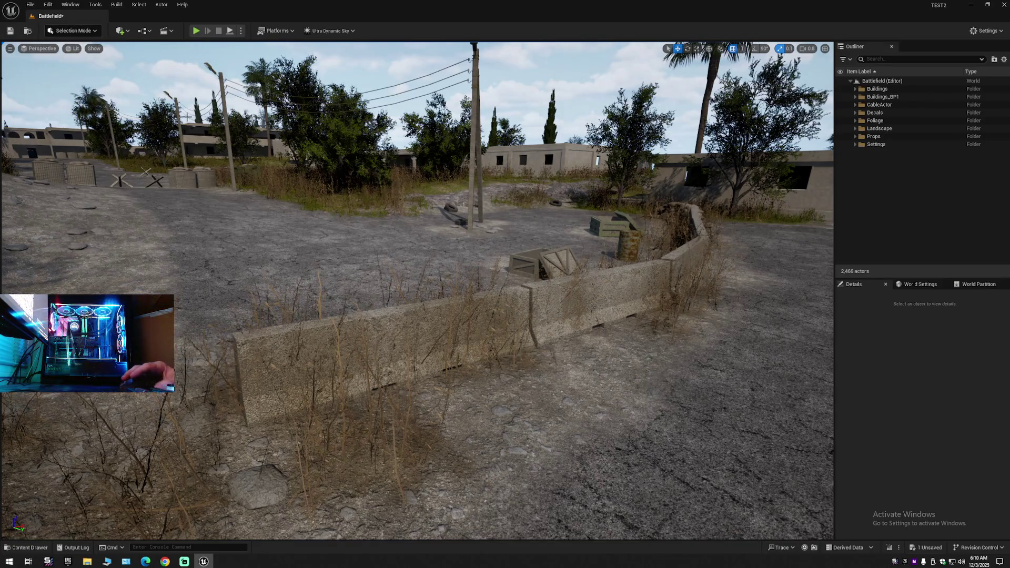
left_click(26, 547)
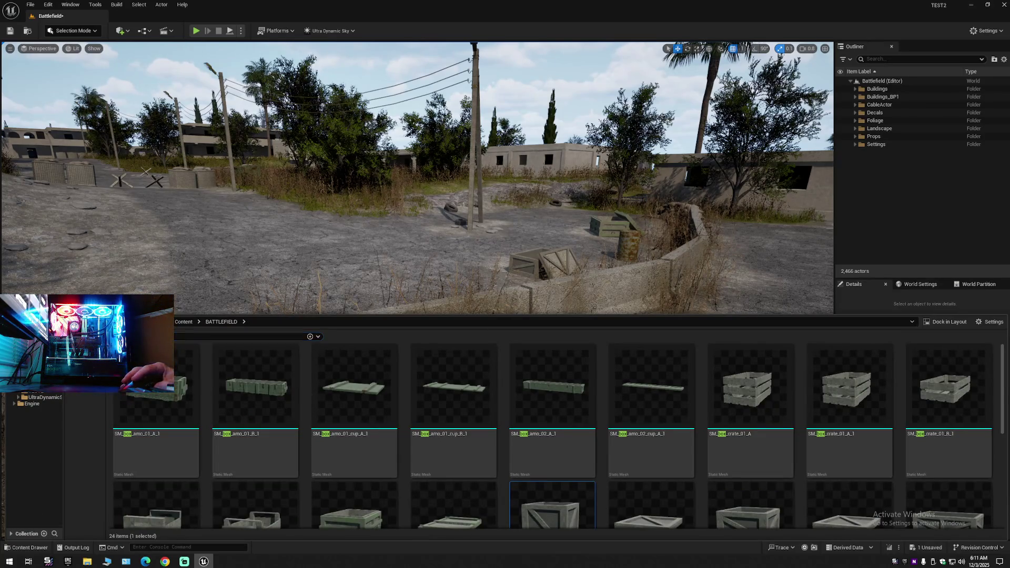
key("BackSpace")
key("BackSpace")
key("BackSpace")
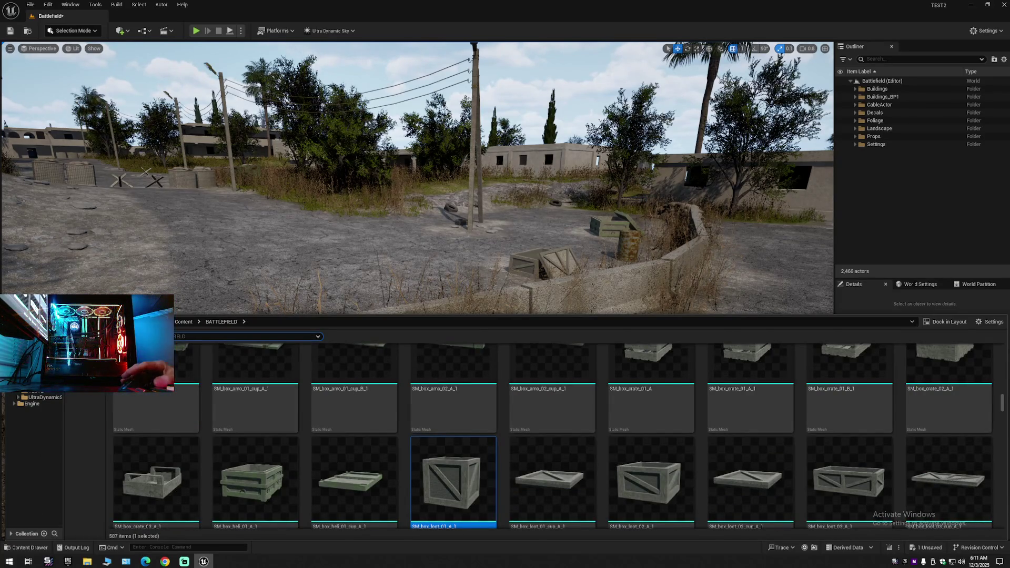